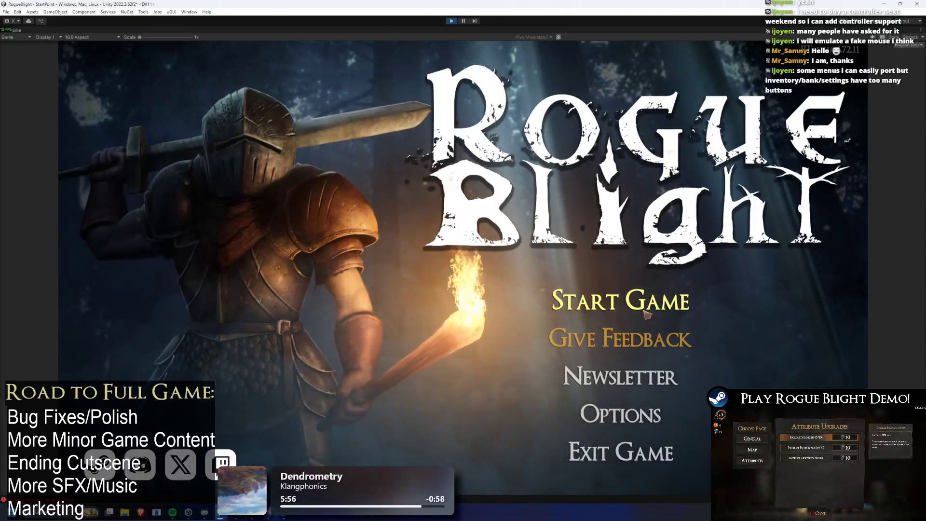
- Start a game, pause it, toggle Options and Back three times, then save and quit to the title
click(637, 298)
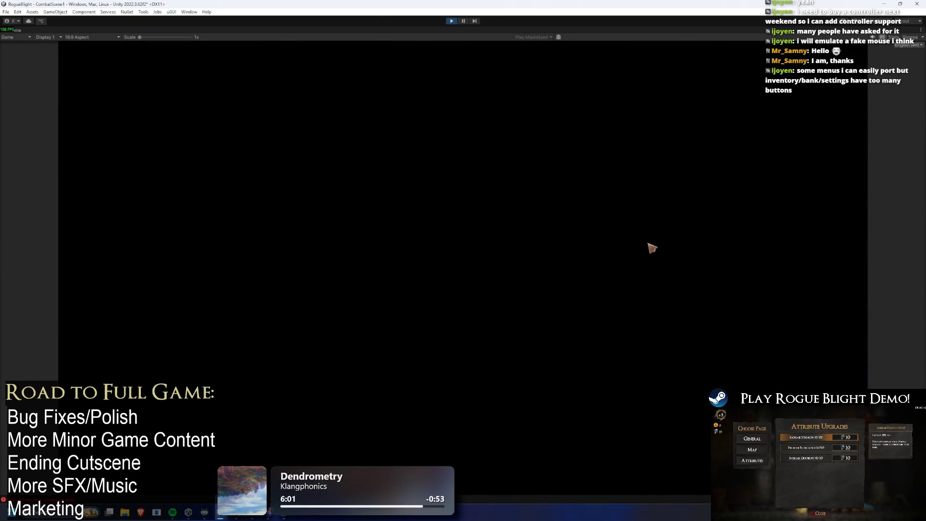
key(Escape)
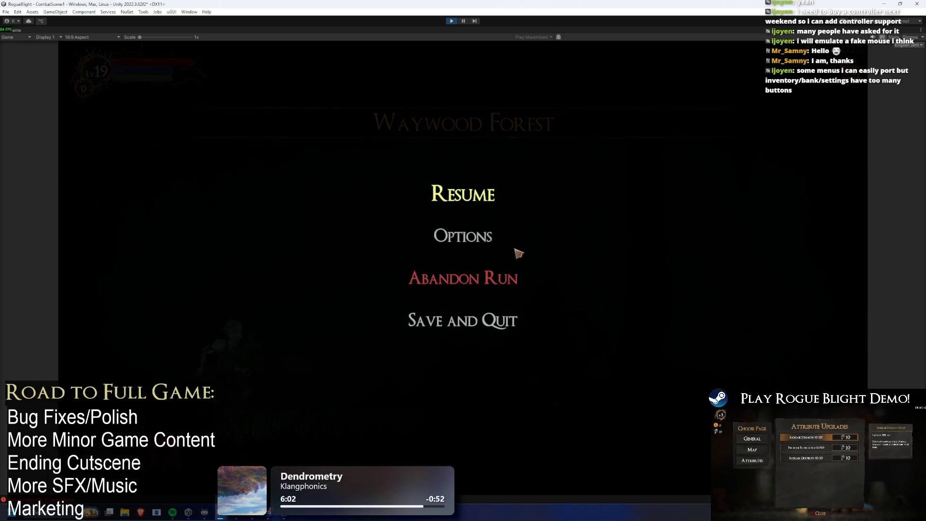
click(490, 237)
click(452, 341)
click(463, 236)
click(476, 322)
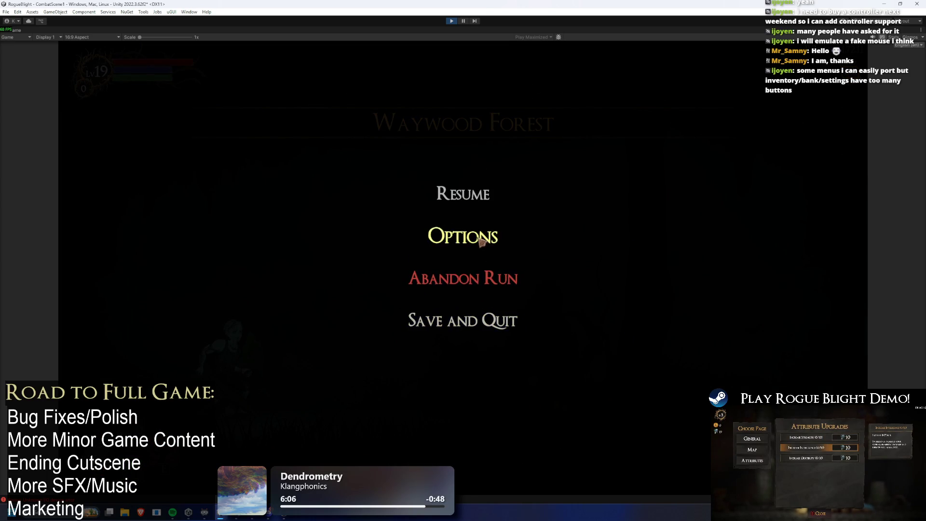
click(473, 222)
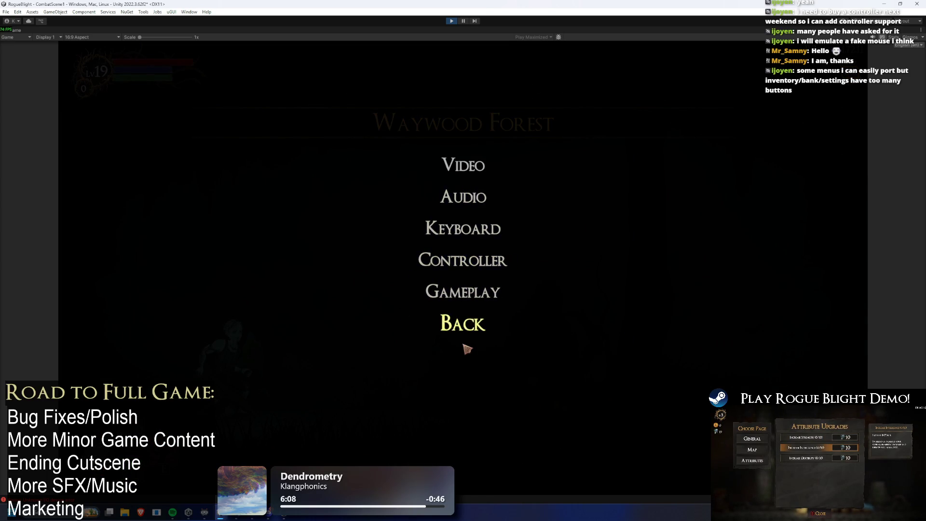
click(465, 324)
click(472, 327)
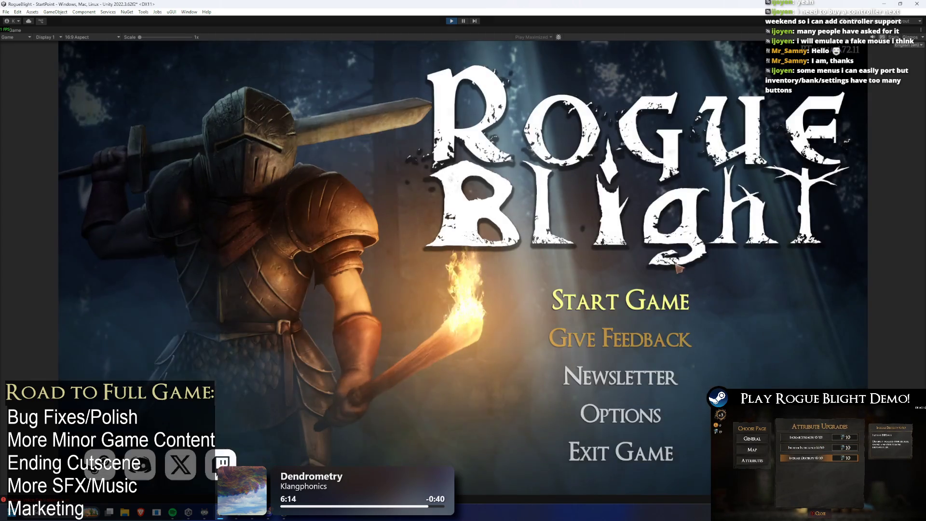
- Restart the game, pause in Waywood Forest, and check Options and Back once more
click(666, 247)
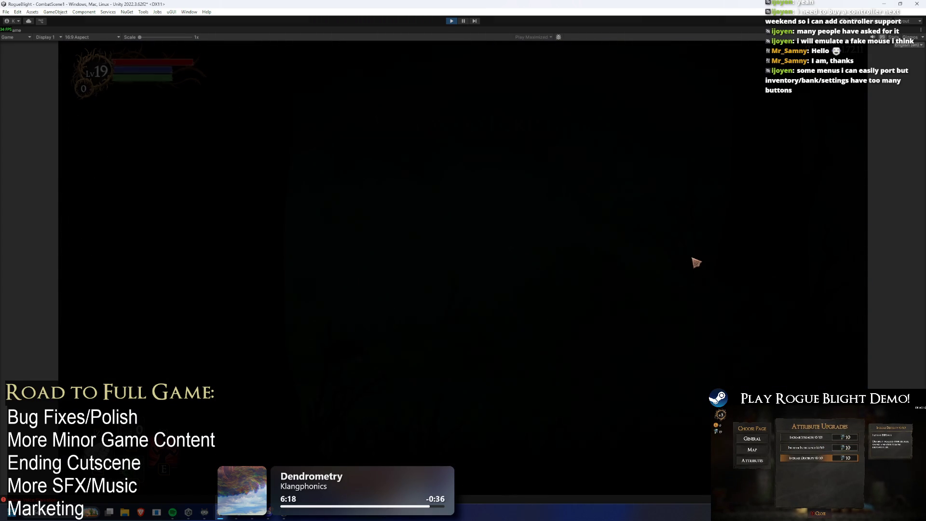
key(Escape)
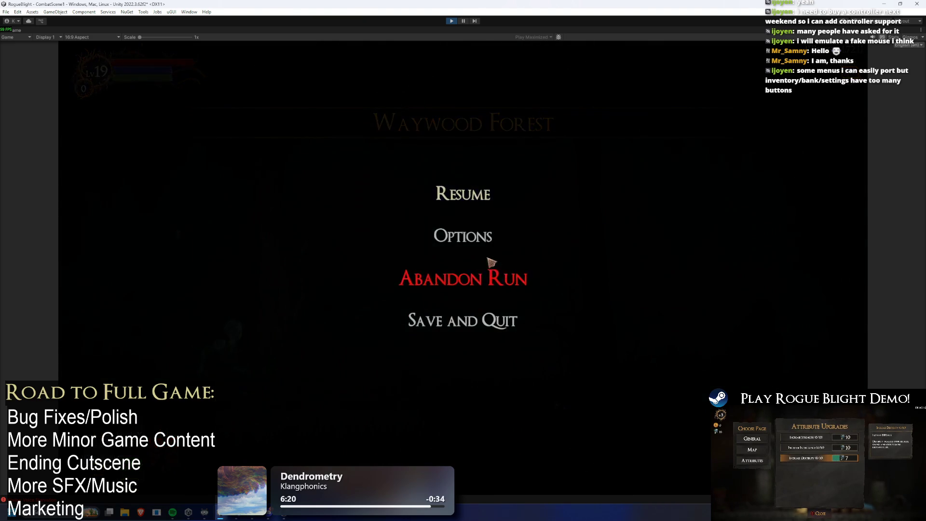
click(465, 236)
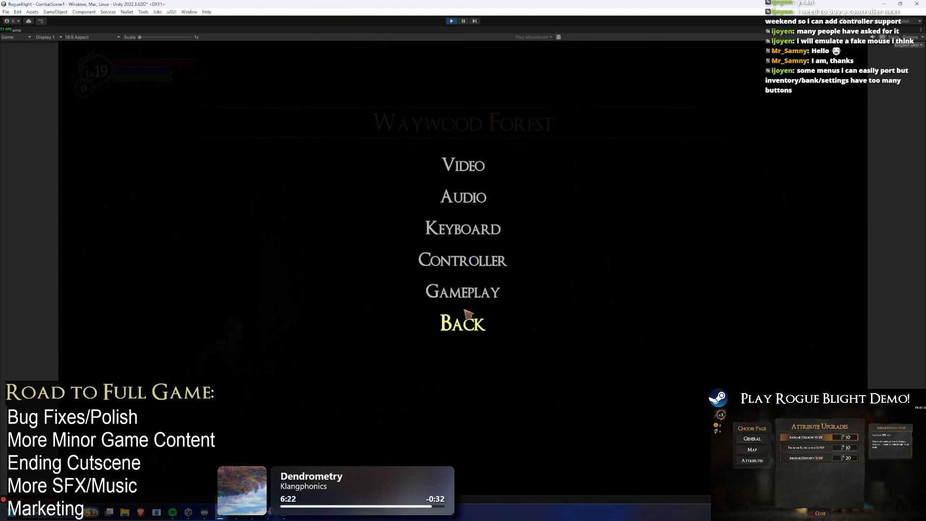
click(464, 327)
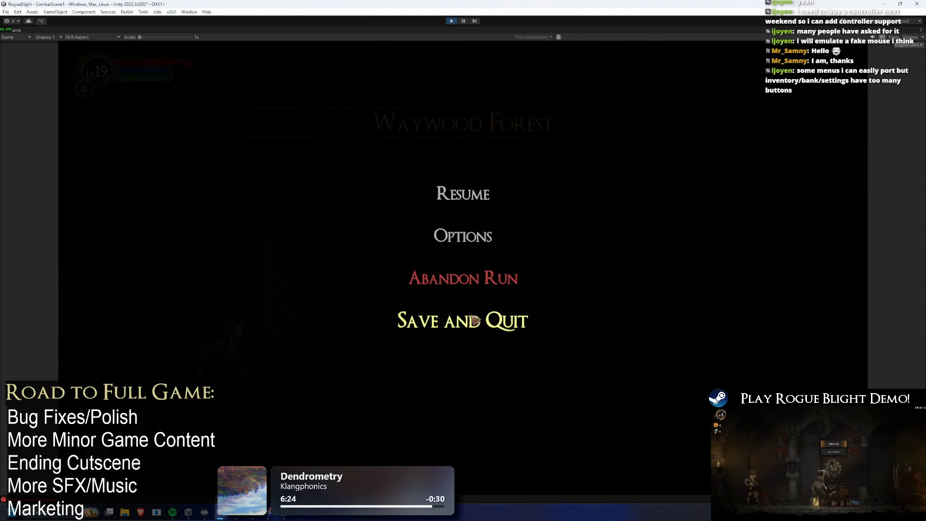
- Visit the Keyboard, Video, Controller and Gameplay options menus, returning from each, then back to the pause menu
click(472, 234)
click(475, 227)
click(462, 411)
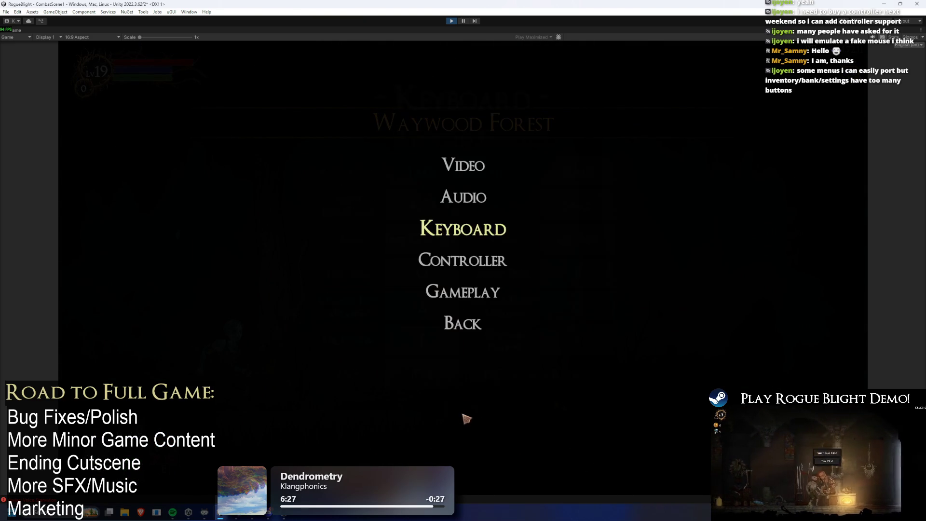
click(464, 165)
click(462, 415)
click(472, 228)
click(463, 407)
click(473, 248)
click(459, 464)
click(464, 291)
click(476, 376)
click(472, 333)
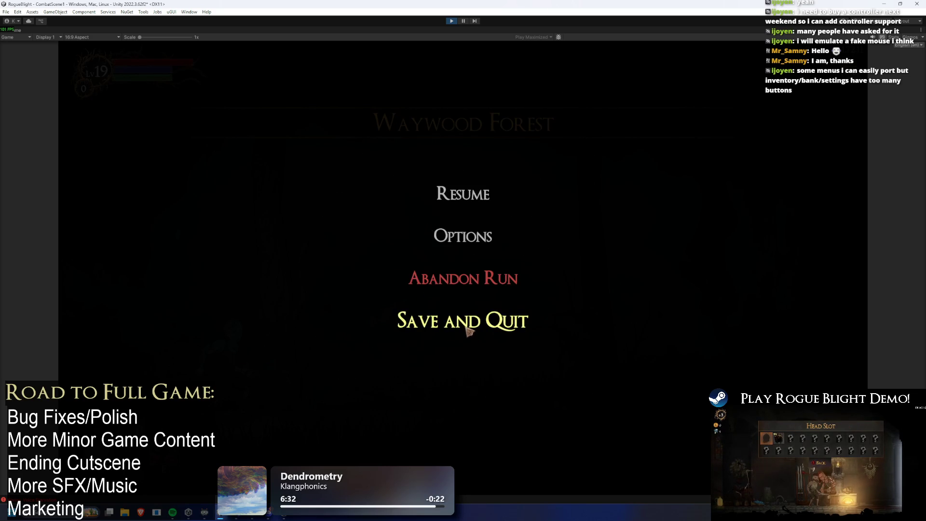
- Cycle Options and Back three more times, then stop the play-mode run
click(475, 245)
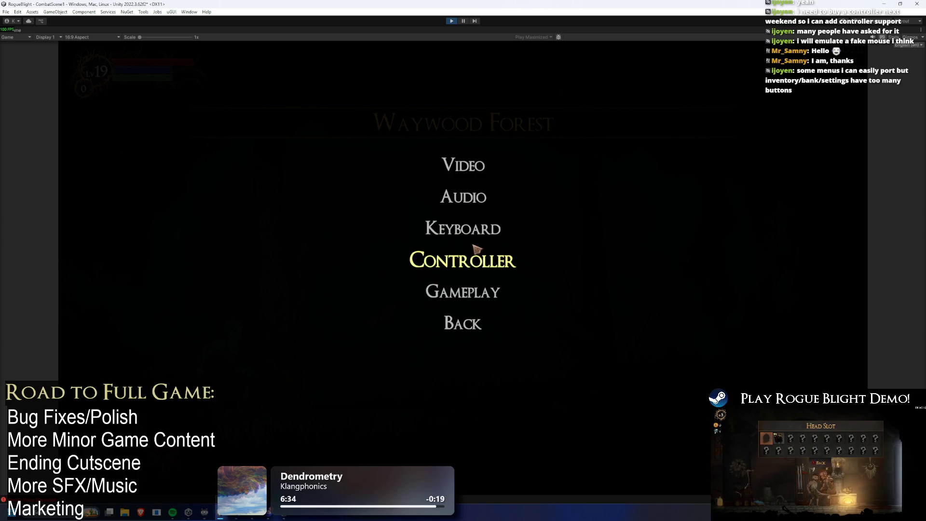
click(467, 329)
click(474, 246)
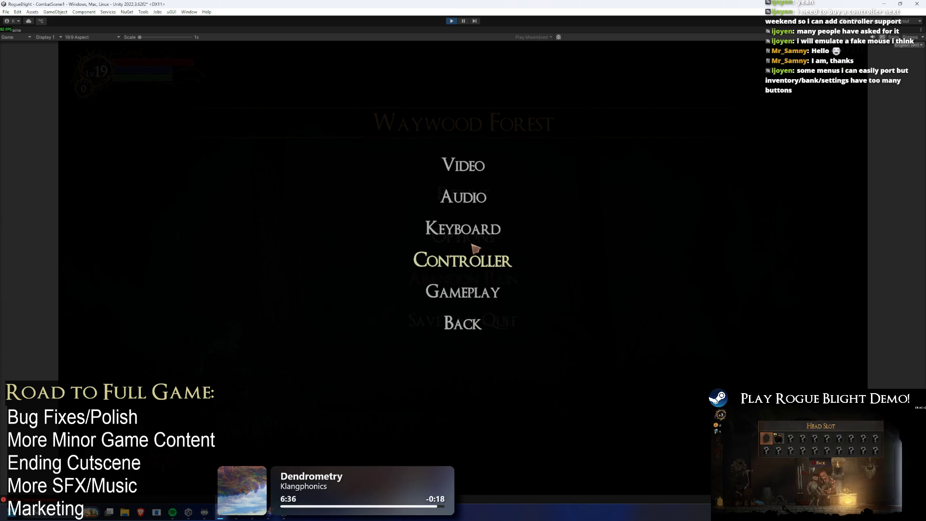
click(467, 329)
click(472, 235)
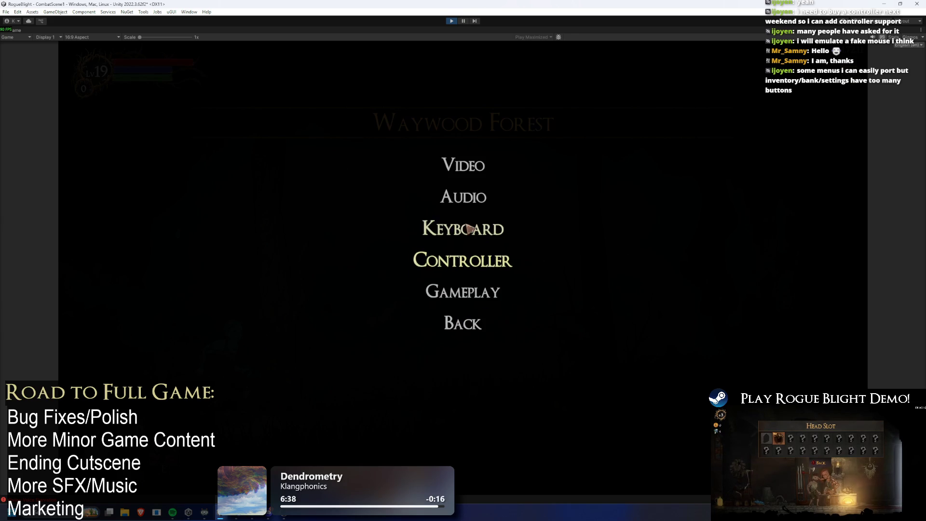
click(467, 328)
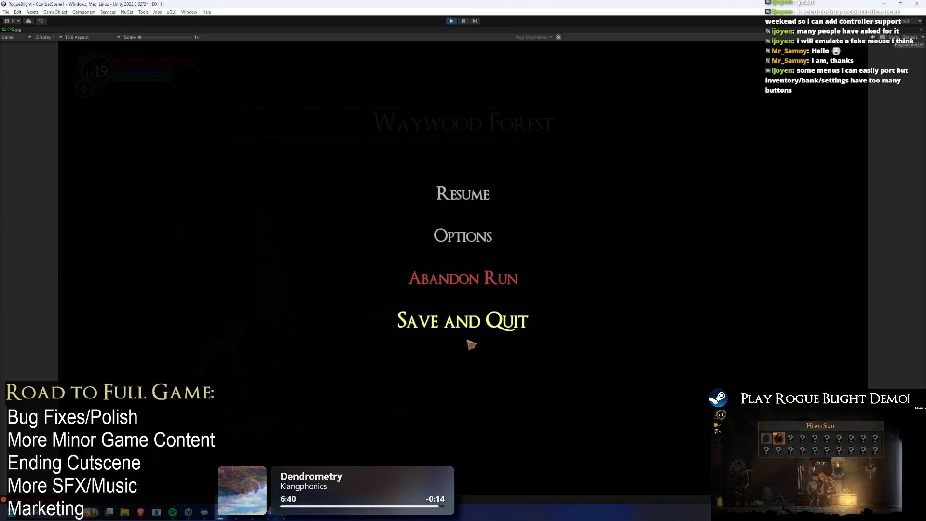
click(448, 20)
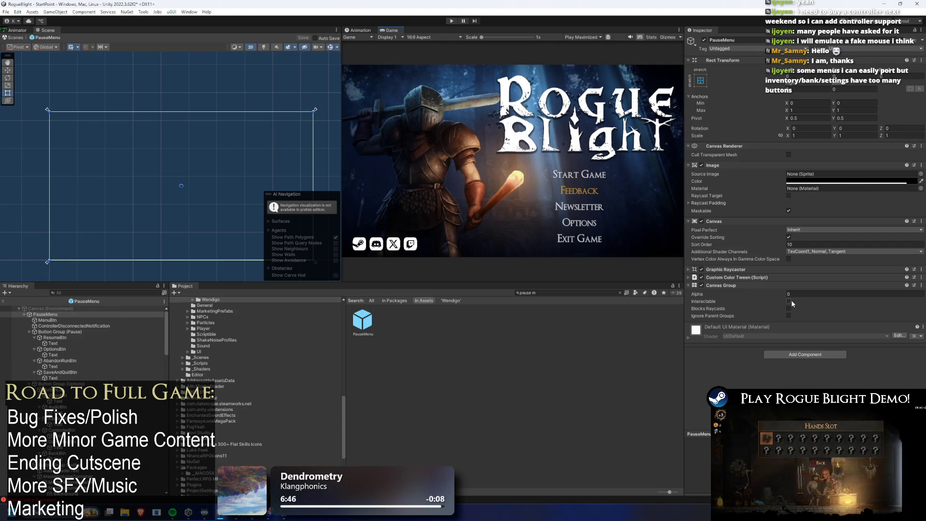
- Set Canvas Group Alpha to 1 on PauseMenu and Button Group (Options) to show them for editing
click(788, 294)
text(1)
click(61, 331)
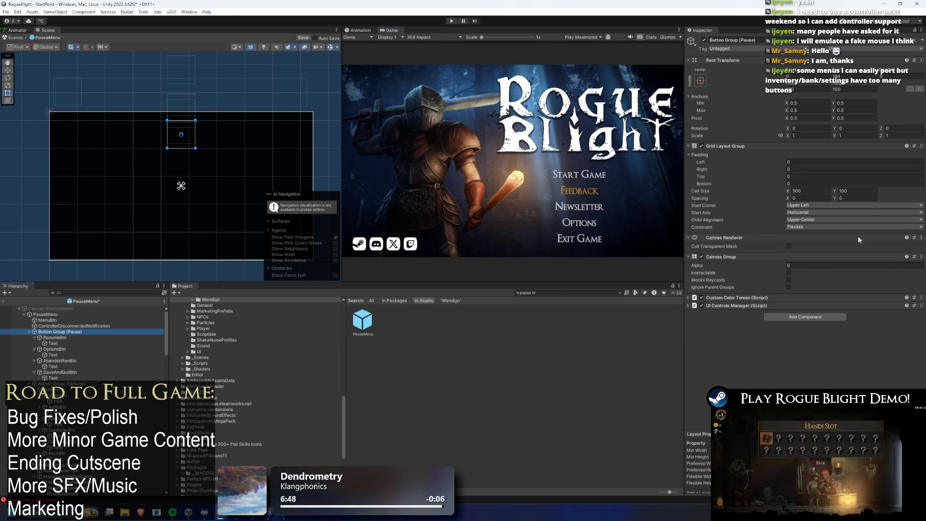
click(61, 384)
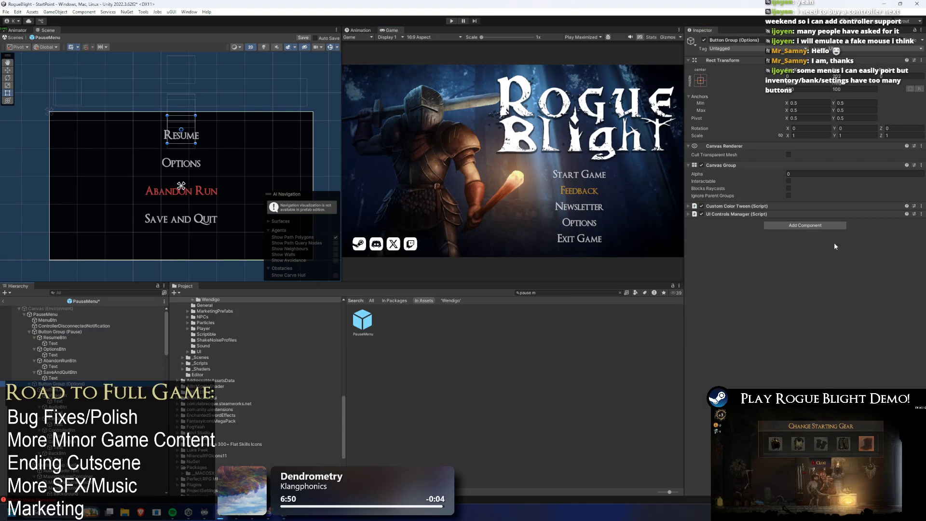
click(788, 173)
text(1)
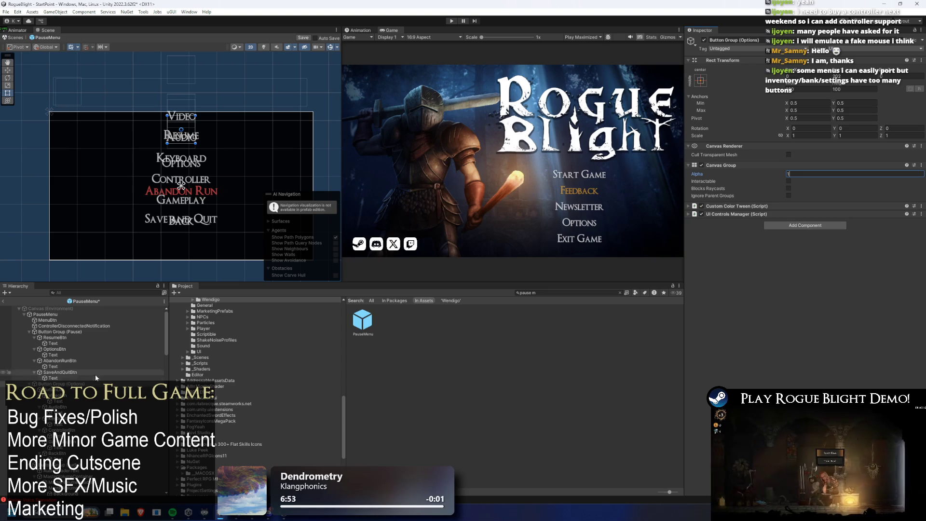
key(Return)
- Move the options menu group slightly down and shift its ButtonList up a little
key(w)
drag(181, 105, 185, 123)
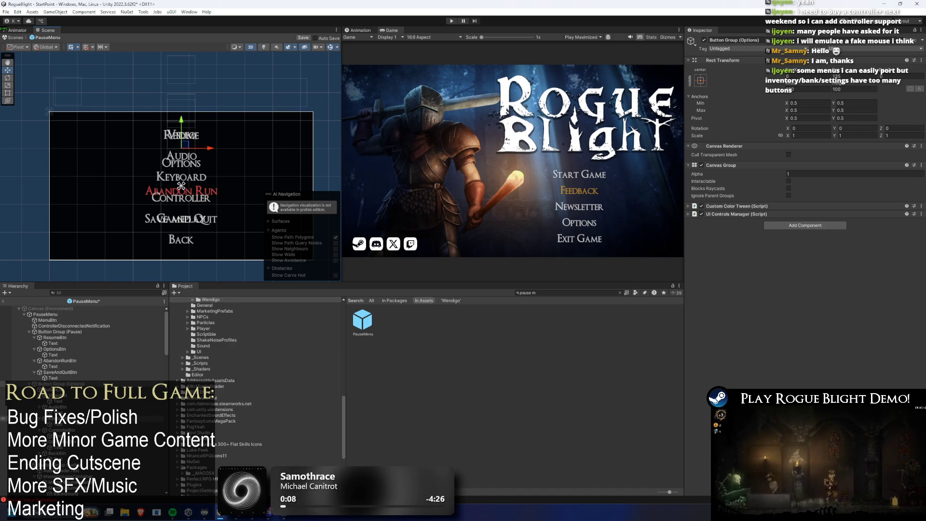
click(181, 239)
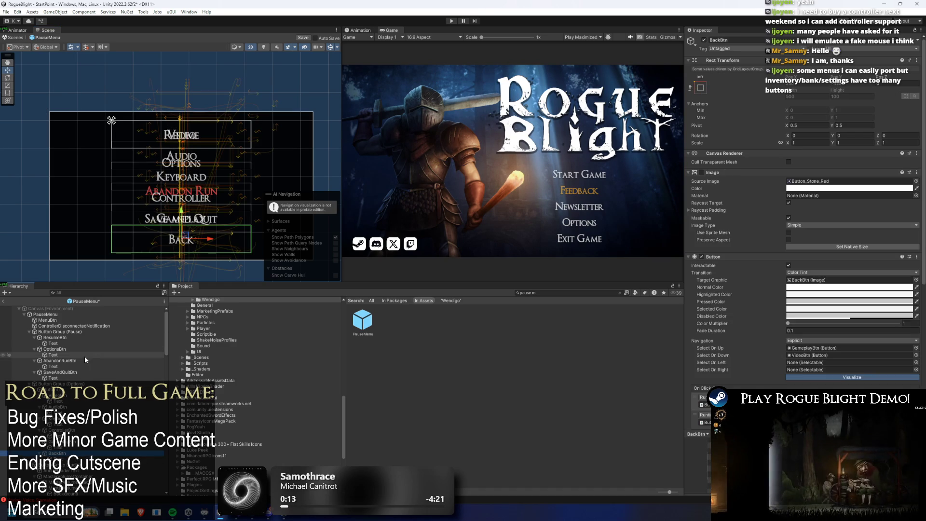
click(182, 128)
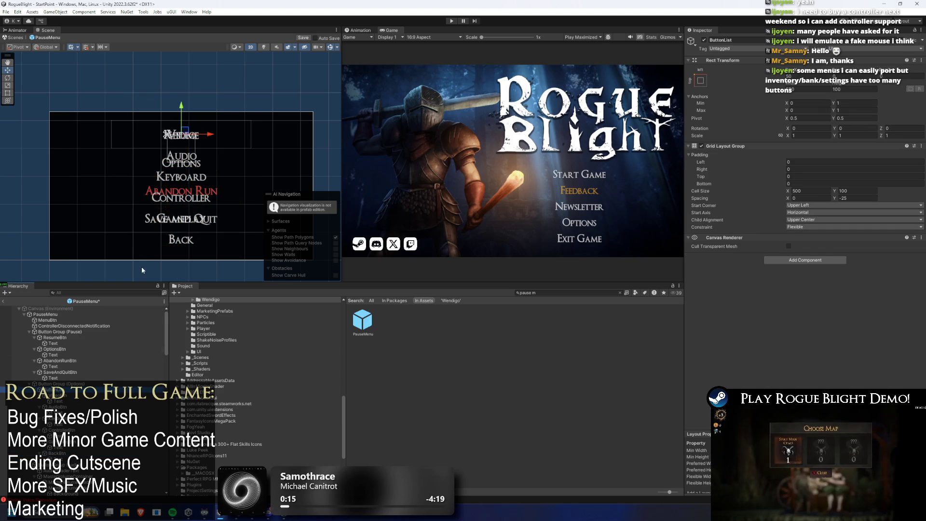
drag(182, 106, 182, 100)
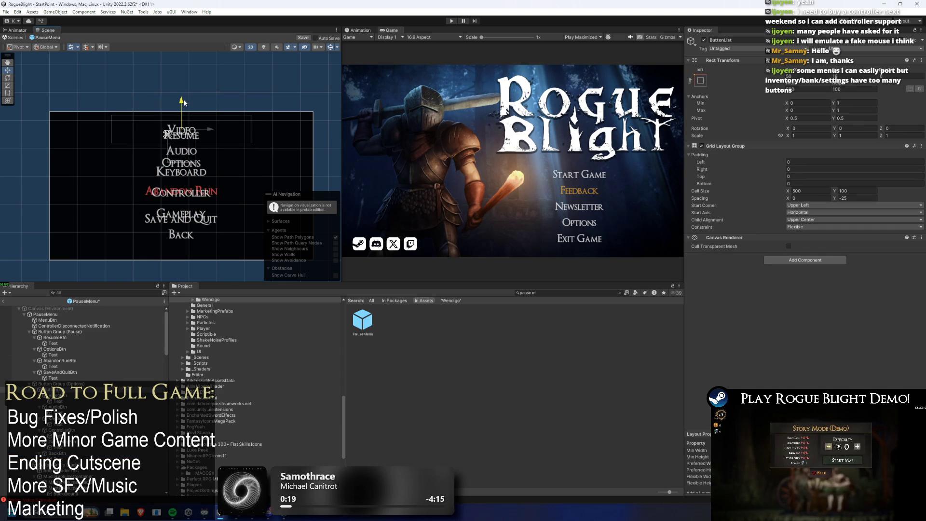
drag(183, 99, 184, 100)
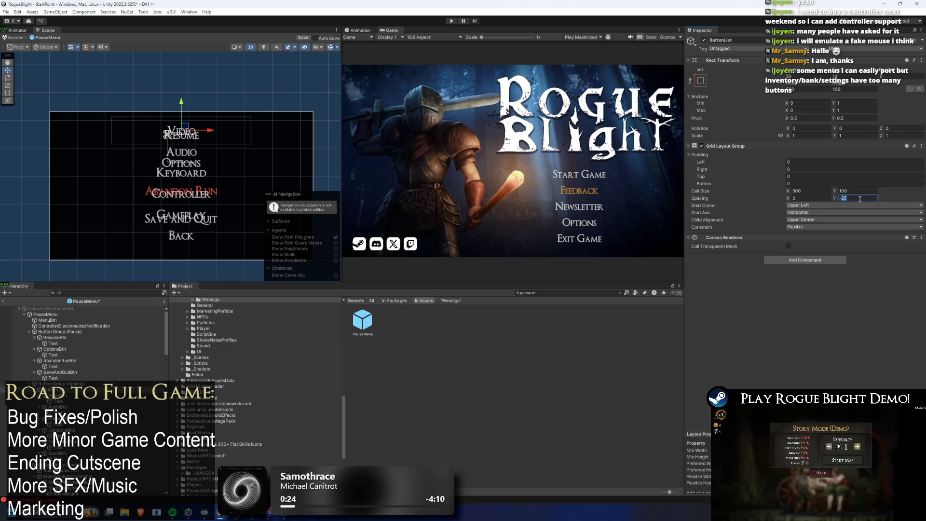
- Adjust the ButtonList vertical spacing, ending near -25, and nudge the list down a few pixels
text(-39)
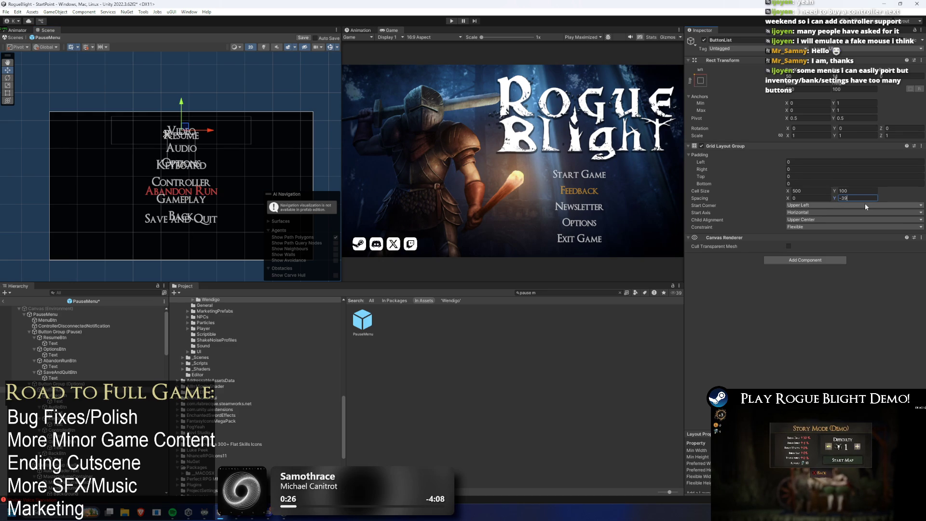
key(BackSpace)
key(BackSpace)
text(25)
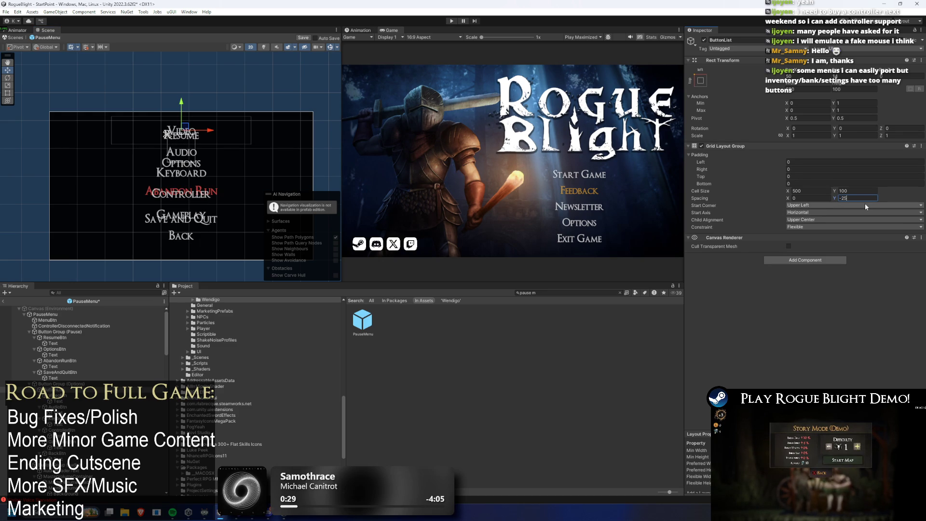
key(BackSpace)
text(0)
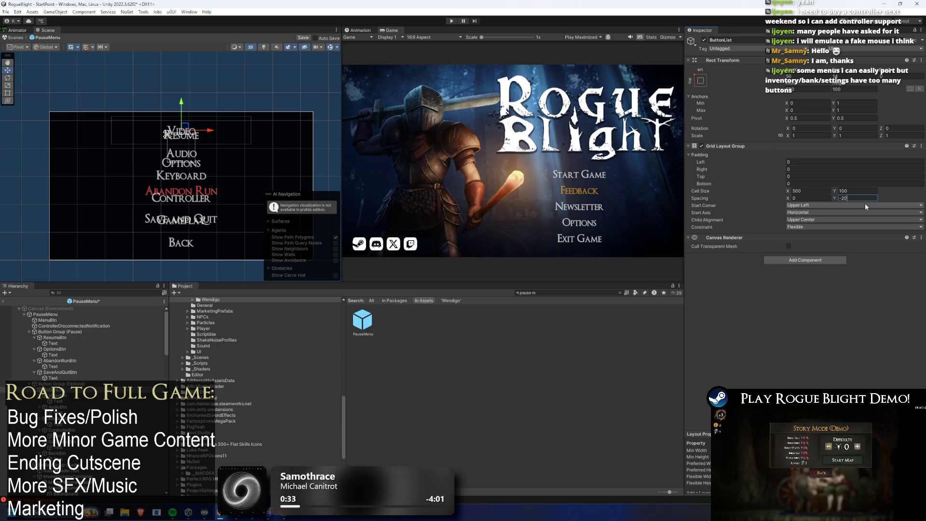
drag(185, 106, 188, 108)
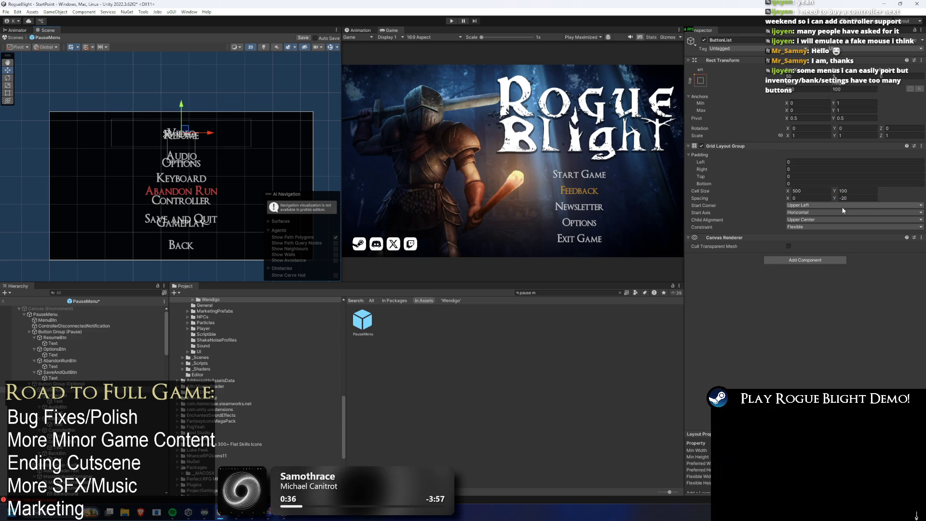
key(BackSpace)
text(5)
drag(182, 107, 183, 110)
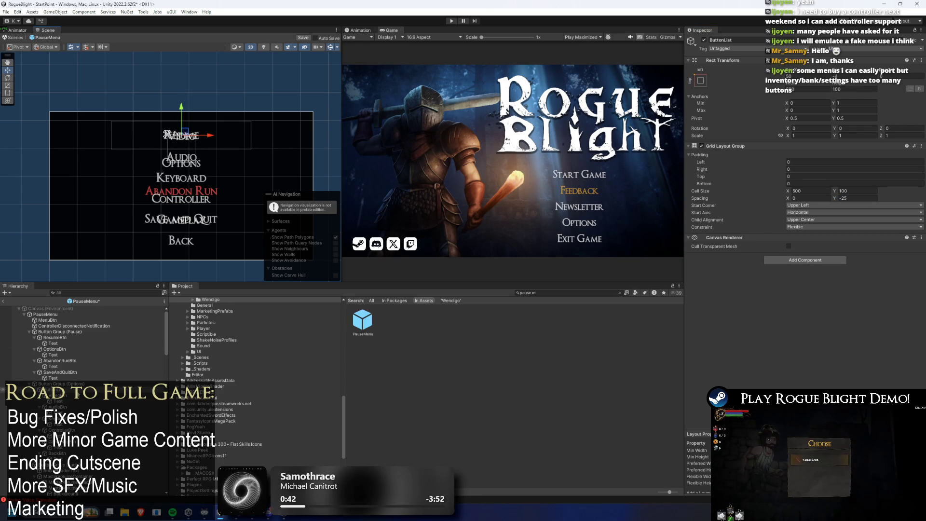
- Set Canvas Group Alpha to 0 on Button Group (Options), Button Group (Pause) and PauseMenu
click(77, 384)
click(827, 175)
text(0)
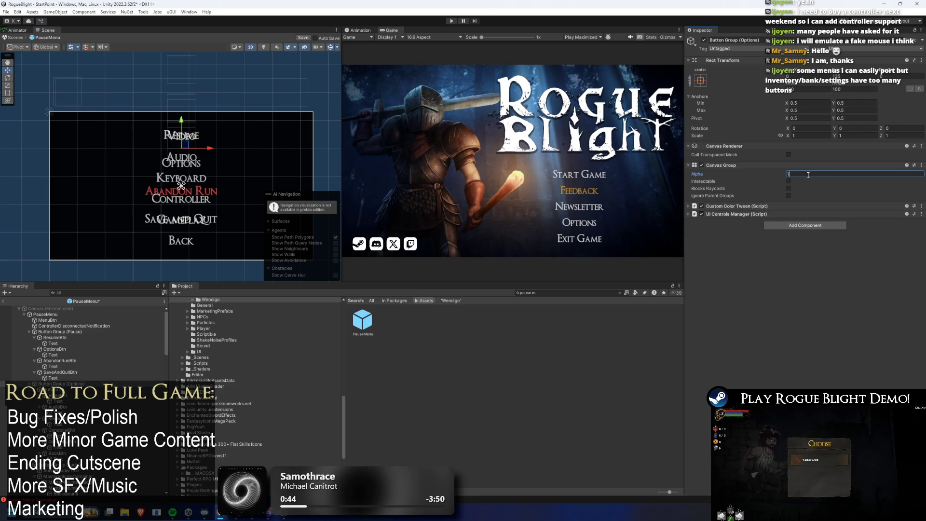
click(59, 332)
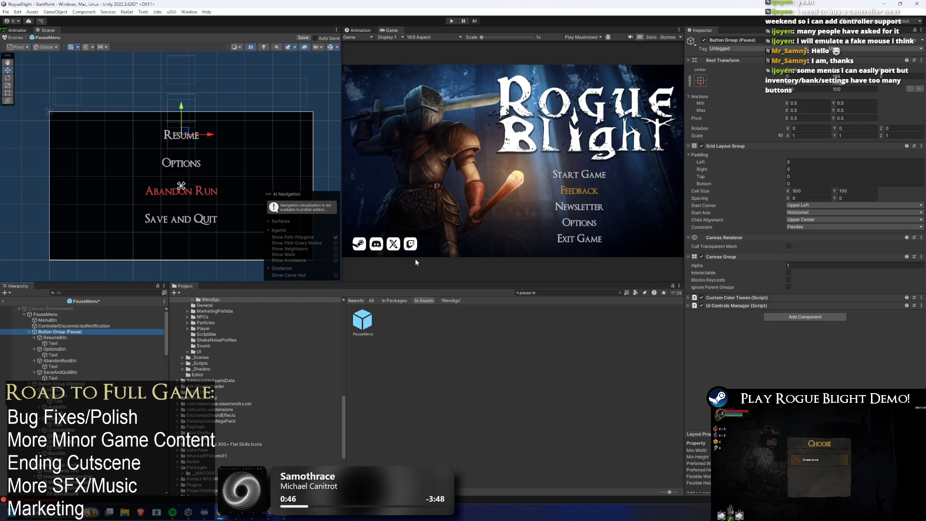
click(803, 265)
text(0)
click(46, 314)
click(806, 294)
text(0)
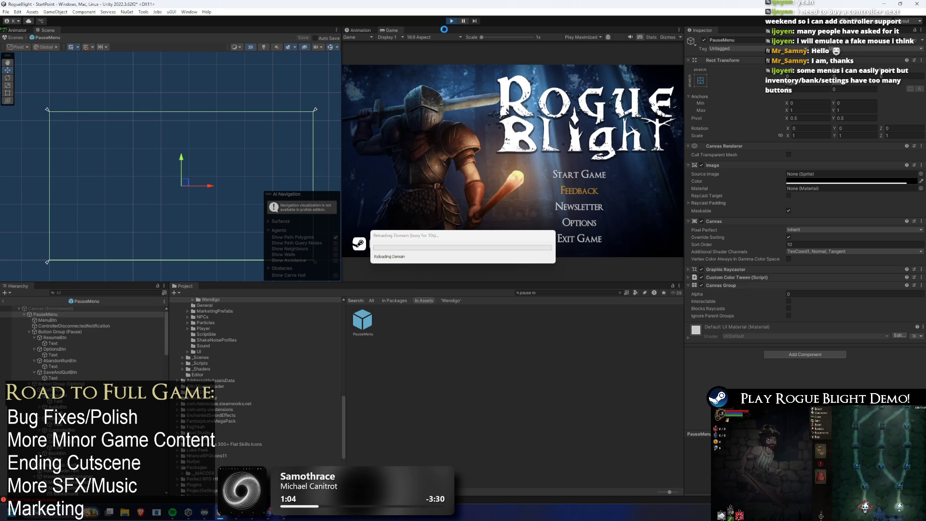
key(alt+Tab)
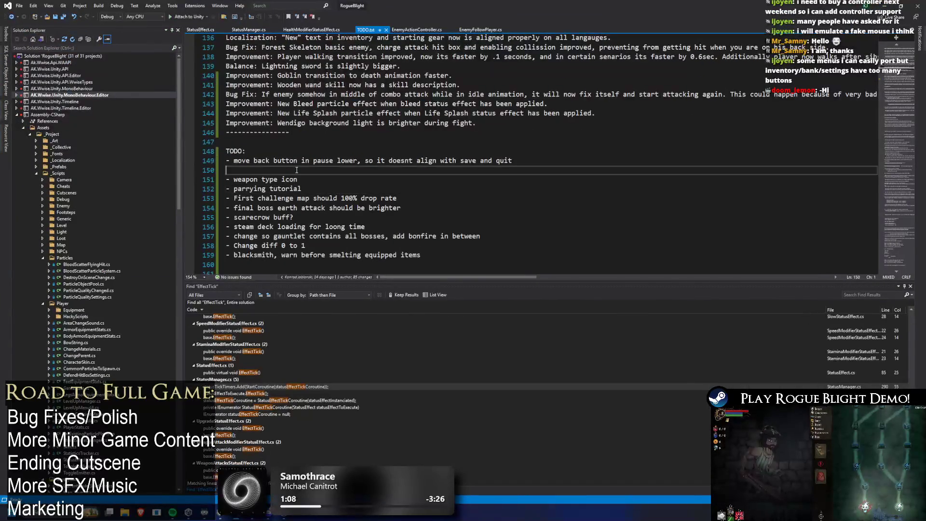
- Add 'ESC goes back to map, instead of pausing' to TODO.txt and save the file
text(- ESC goes back to map)
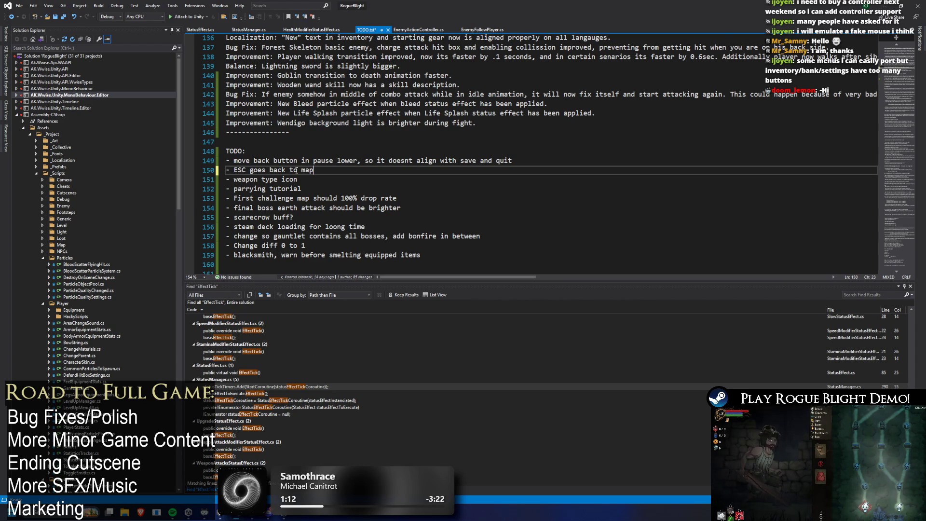
text(, instea)
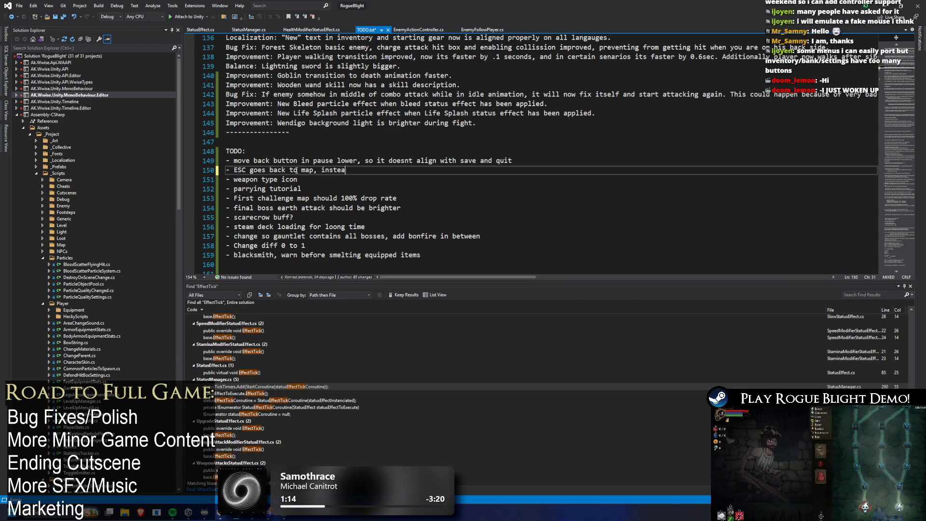
text(d of pausing)
key(ctrl+s)
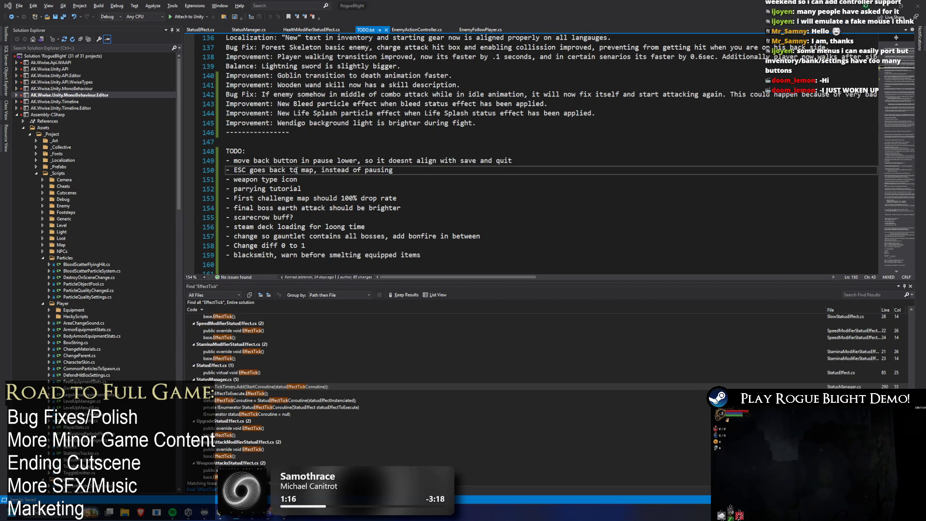
key(alt+Tab)
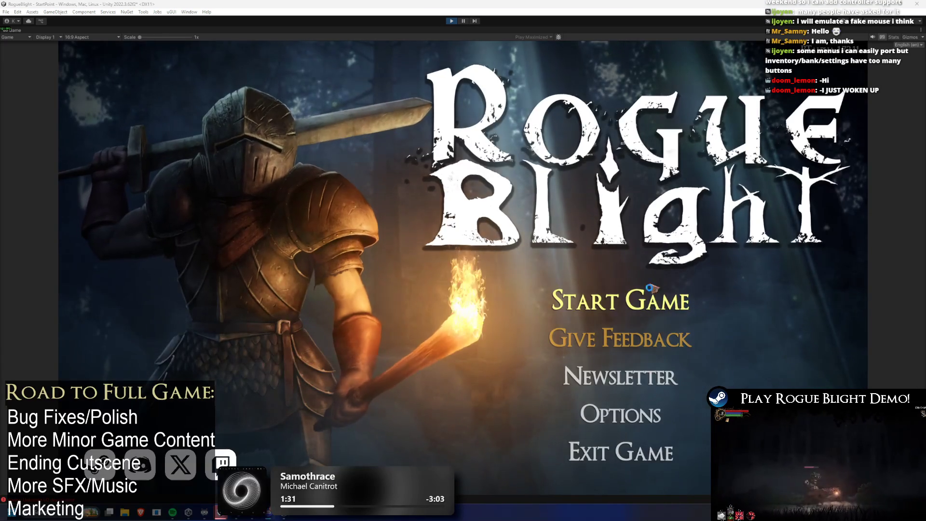
- Start a new game, attack the tree boss in the forest, and pause
key(Return)
key(Return)
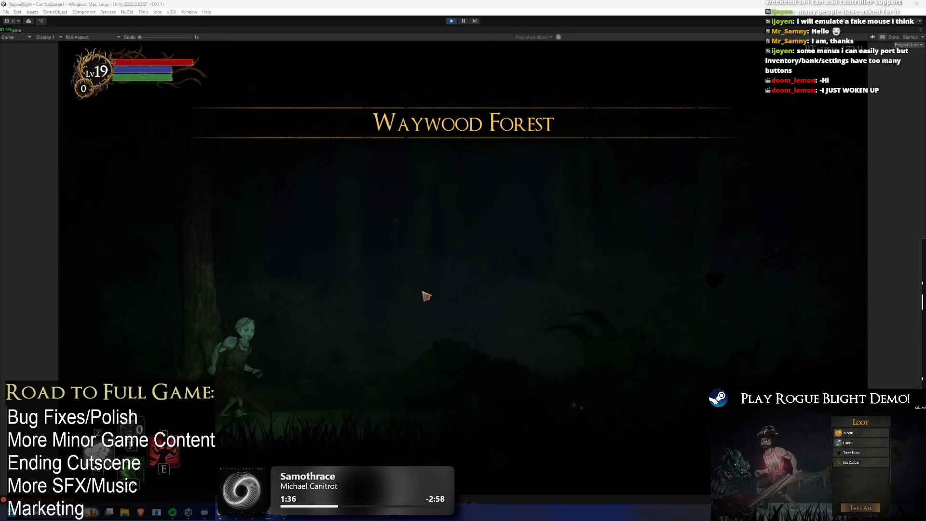
key(d)
click(653, 345)
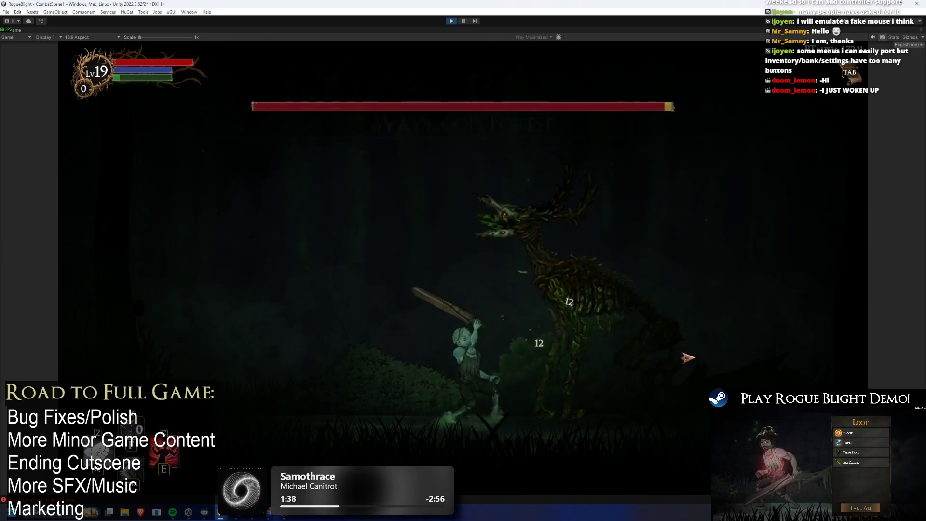
key(Escape)
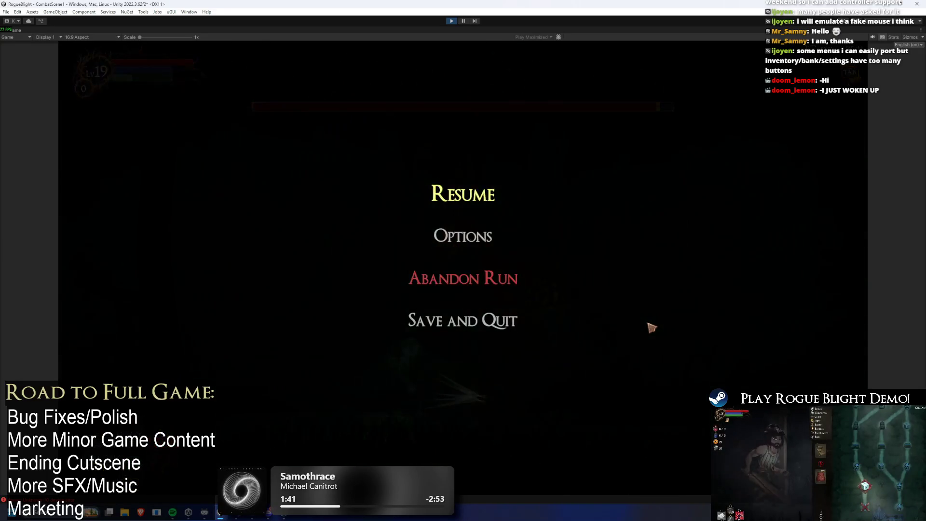
- Toggle Options and Back twice, then visit the Gameplay page and return to the pause menu
click(485, 237)
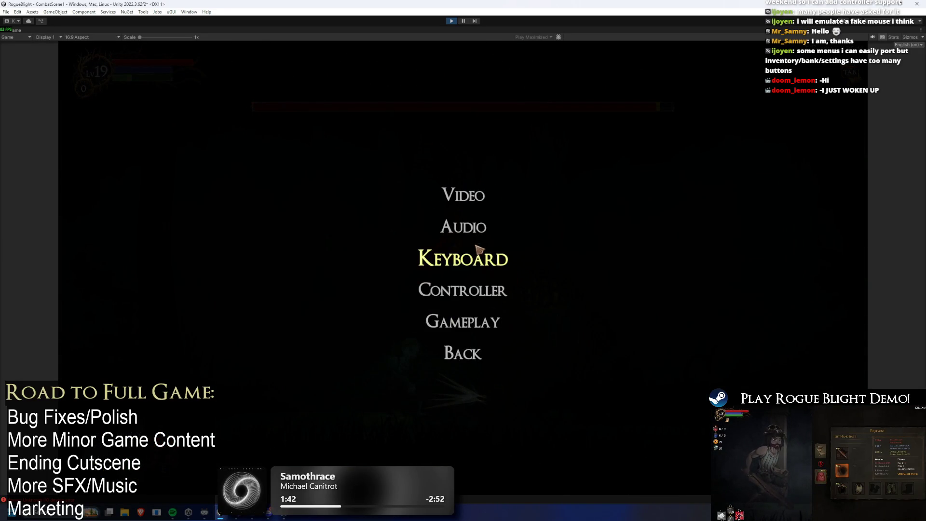
click(473, 355)
click(451, 237)
click(472, 351)
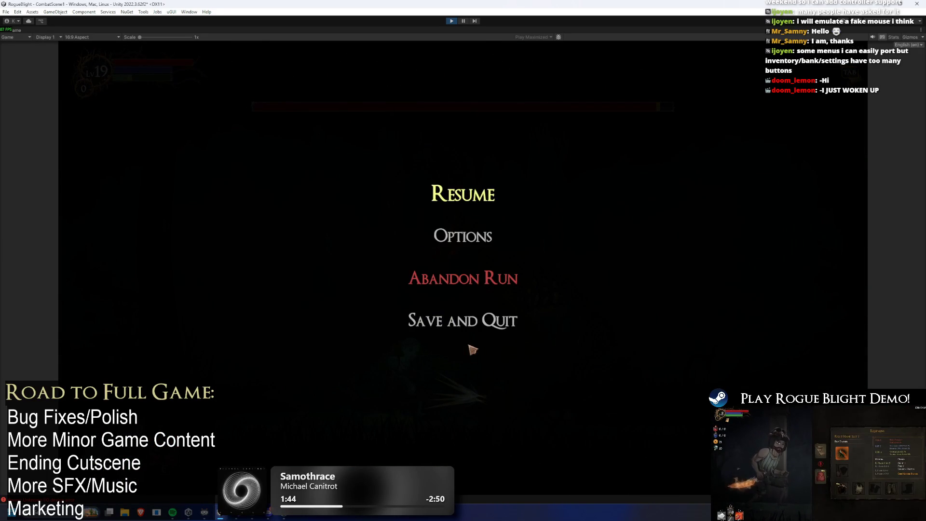
click(463, 236)
click(475, 321)
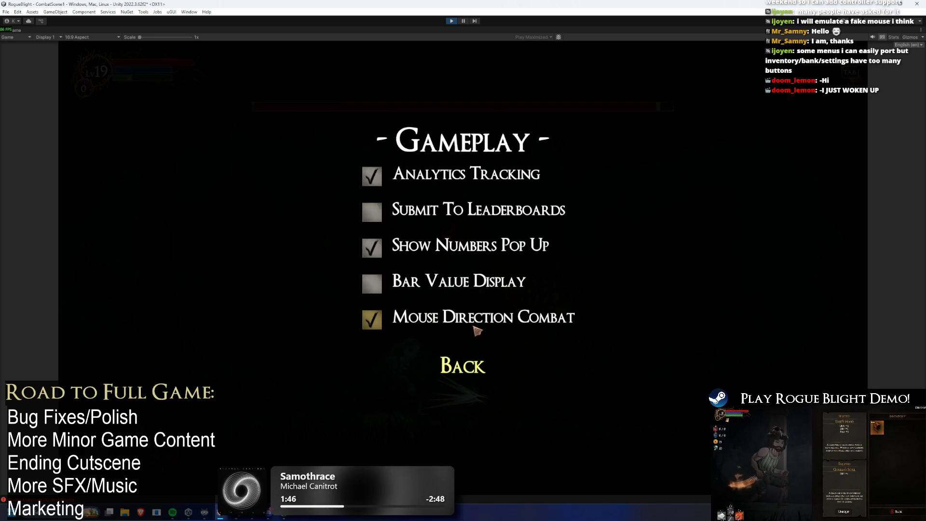
click(471, 357)
click(471, 353)
- Repeatedly open Options and press Back to check the Back button's new position
click(477, 233)
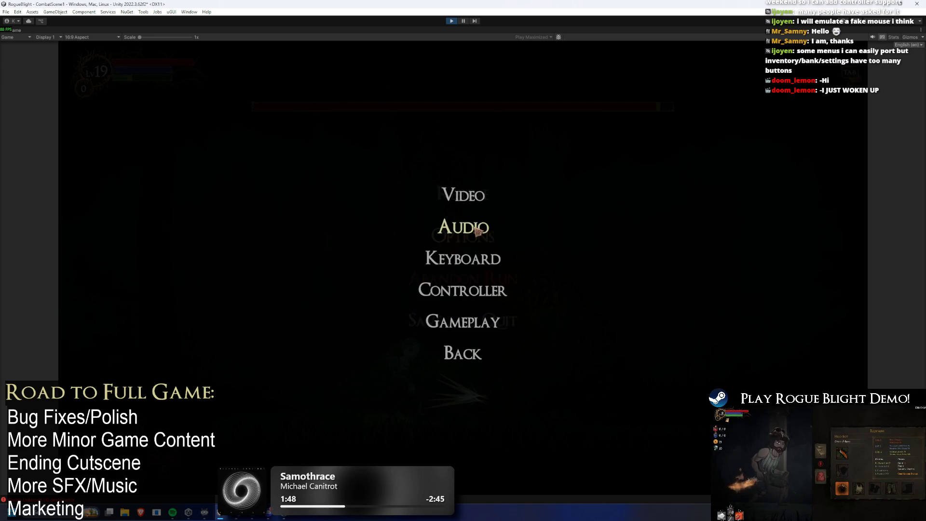
click(481, 360)
click(477, 238)
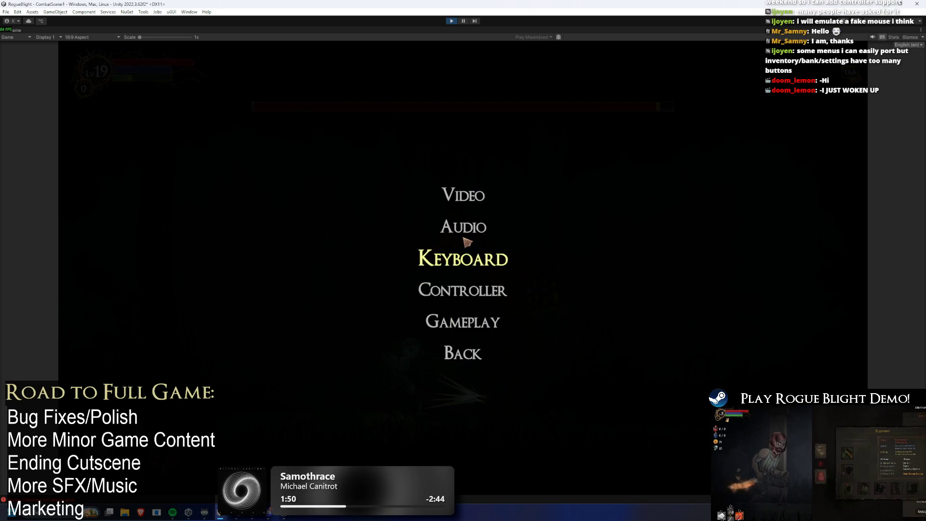
click(476, 360)
click(475, 236)
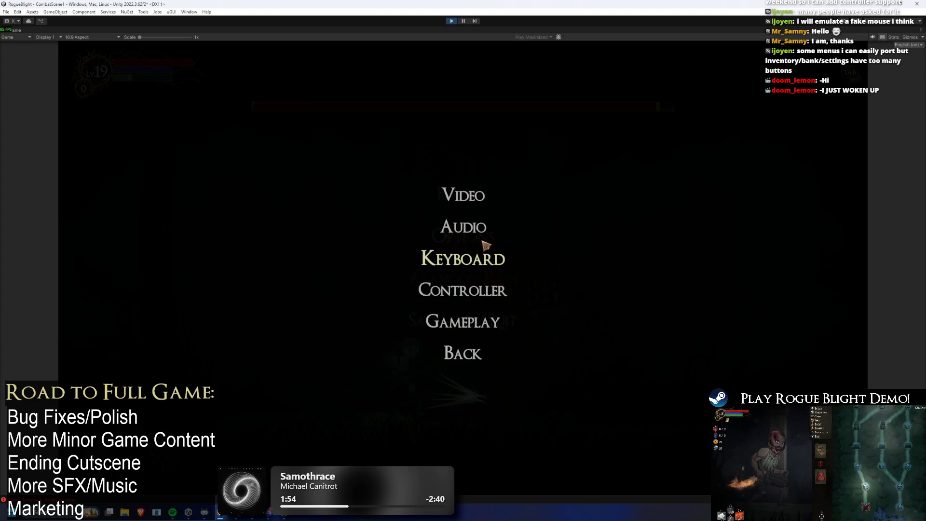
click(470, 355)
click(475, 236)
click(471, 346)
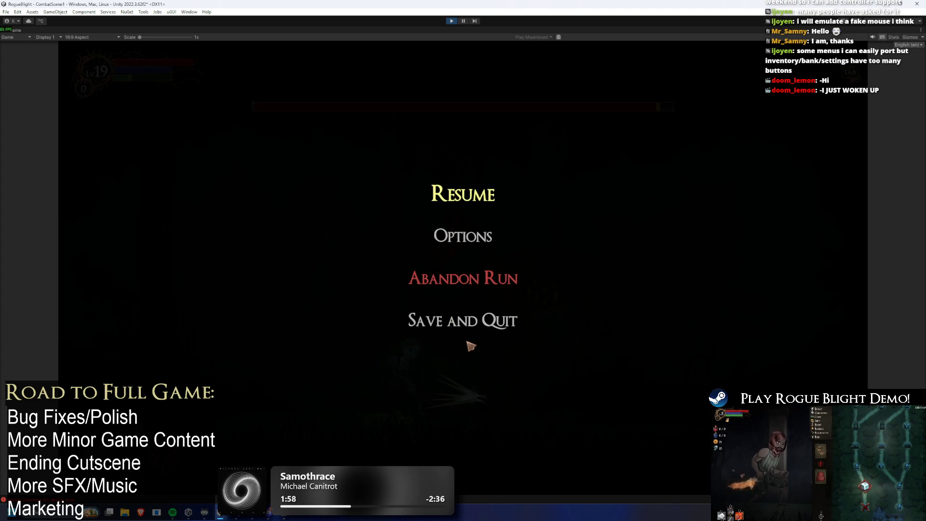
click(475, 236)
click(471, 350)
click(473, 239)
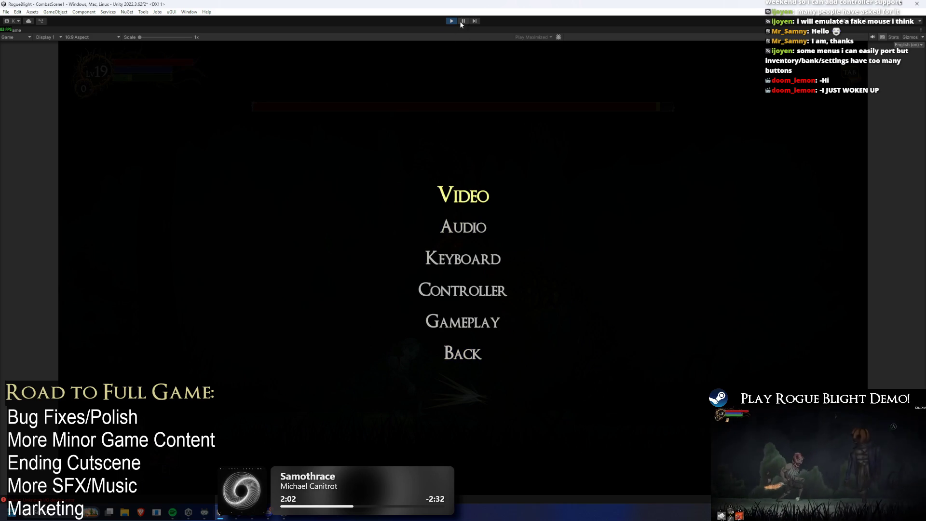
click(477, 356)
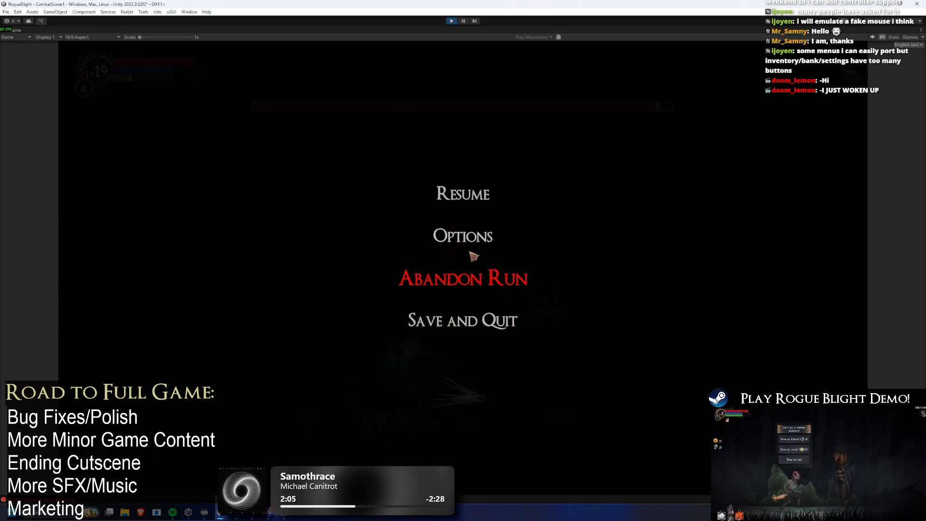
- Check the Gameplay page once more, return to the pause menu, and stop play mode
click(472, 237)
click(471, 320)
click(464, 364)
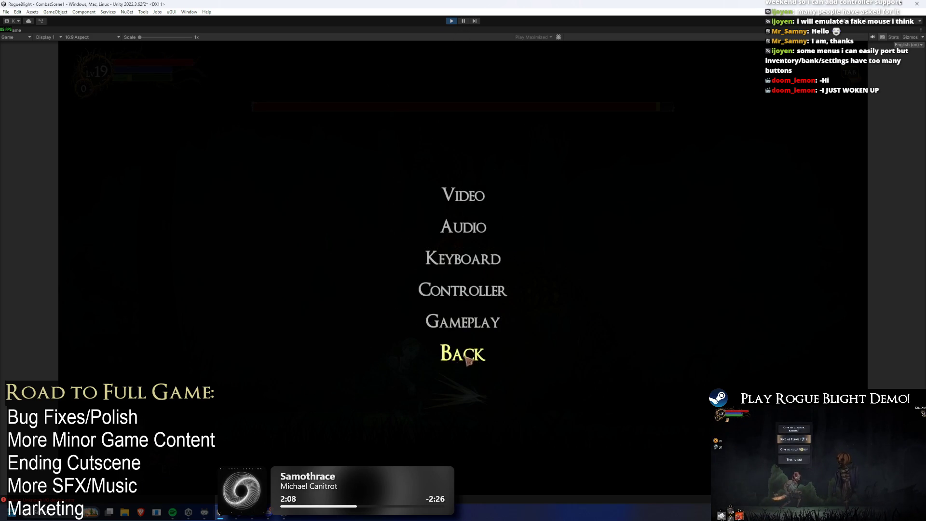
click(467, 355)
click(450, 21)
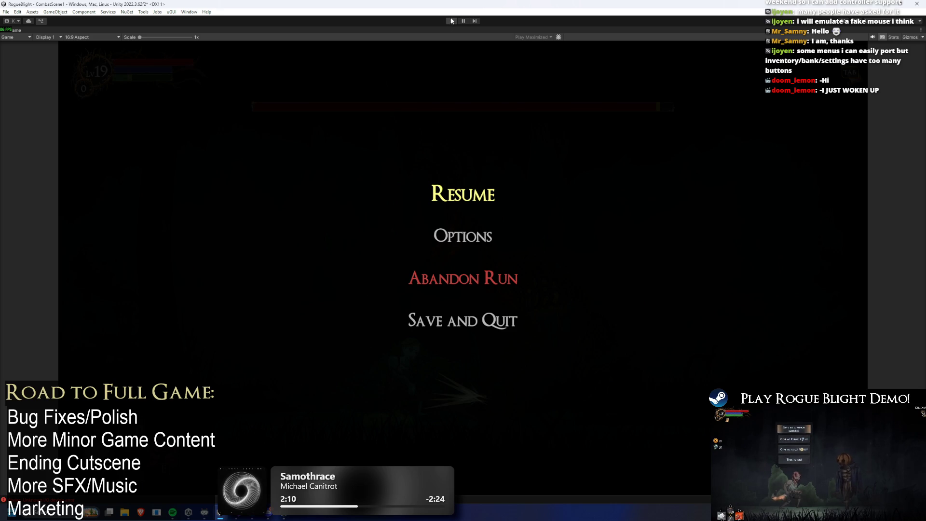
- Add a changelog line after the Wendigo entry: pause Options menu moved lower to prevent accidental save-and-quit
key(alt+Tab)
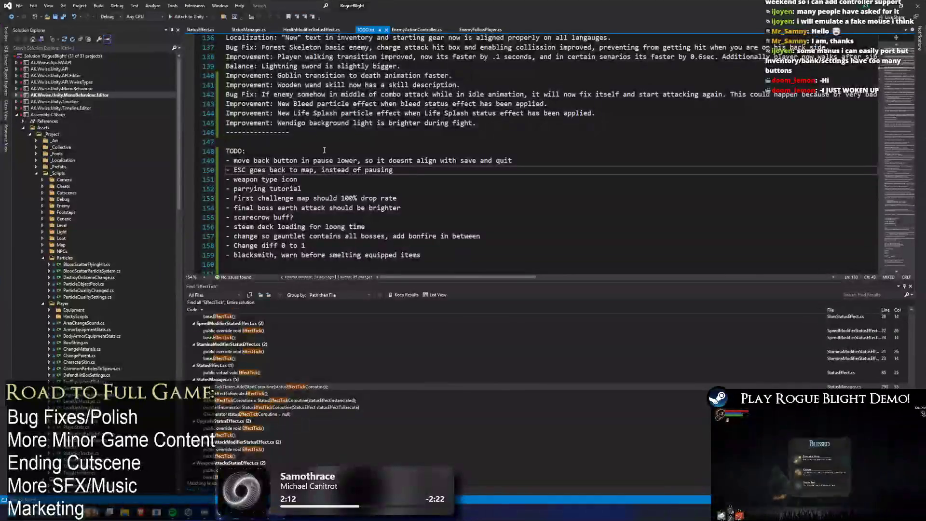
click(505, 122)
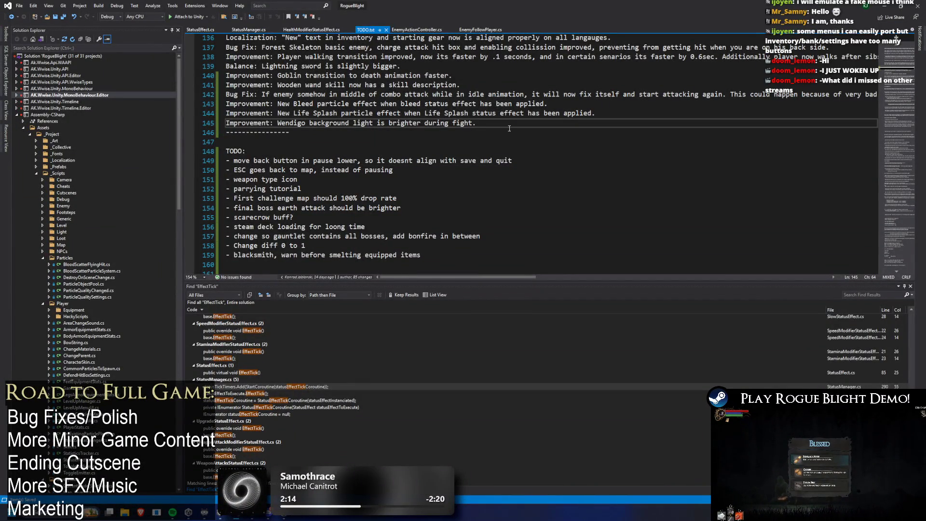
key(Return)
text(Improv)
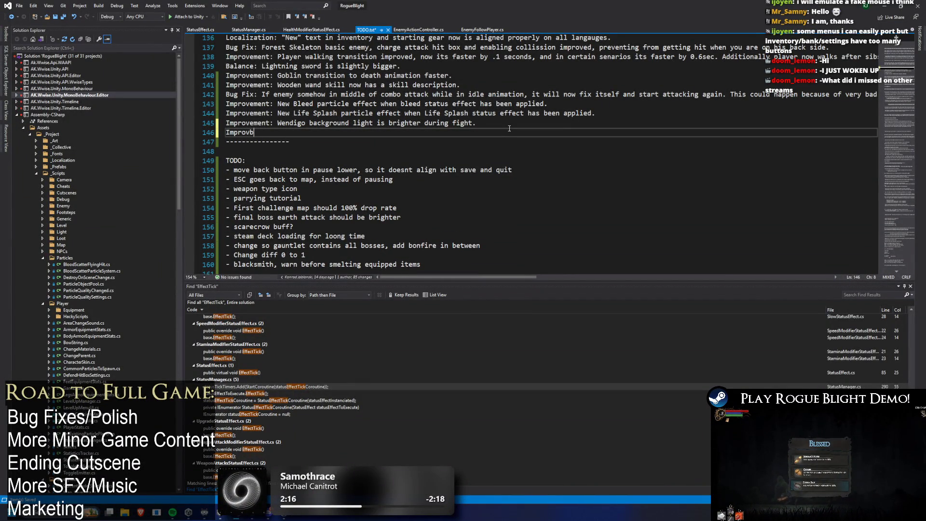
click(249, 130)
text(ement)
text(ause )
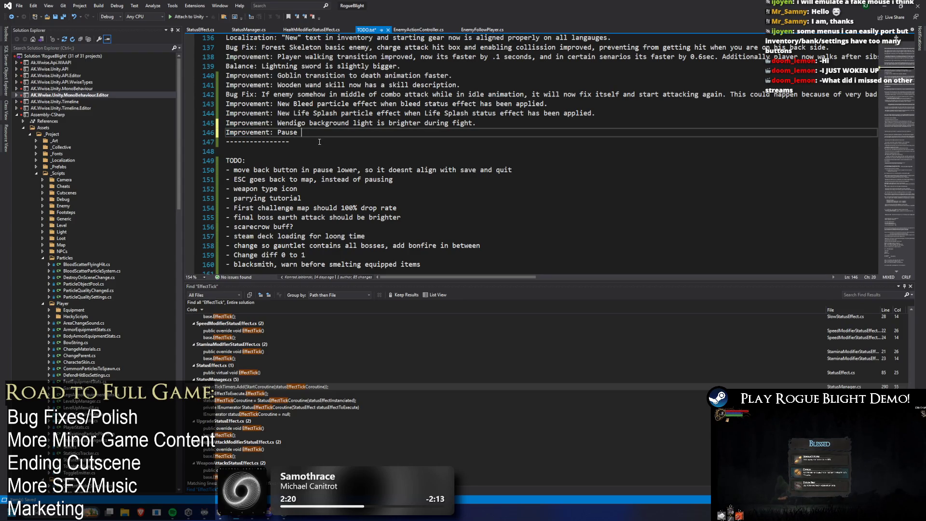
text(ion m)
text(enu mo)
text(lov)
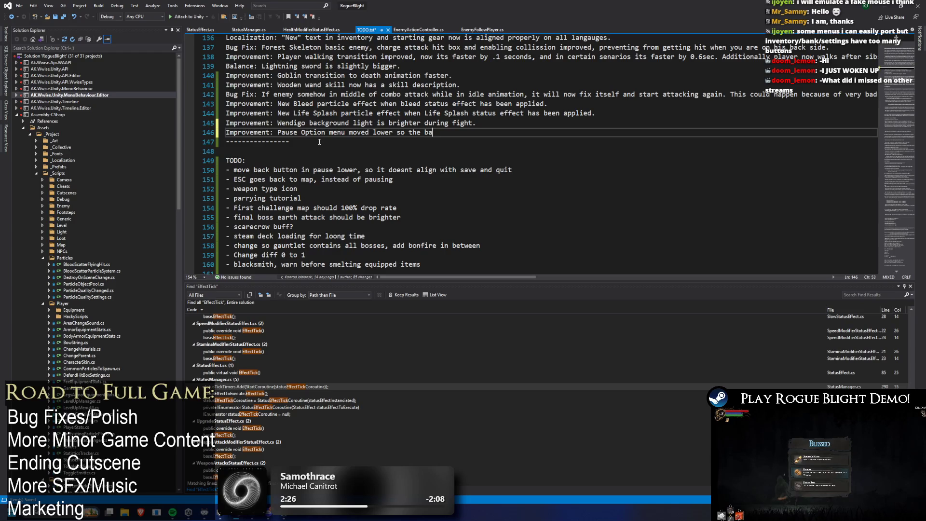
text(ack doesn't al)
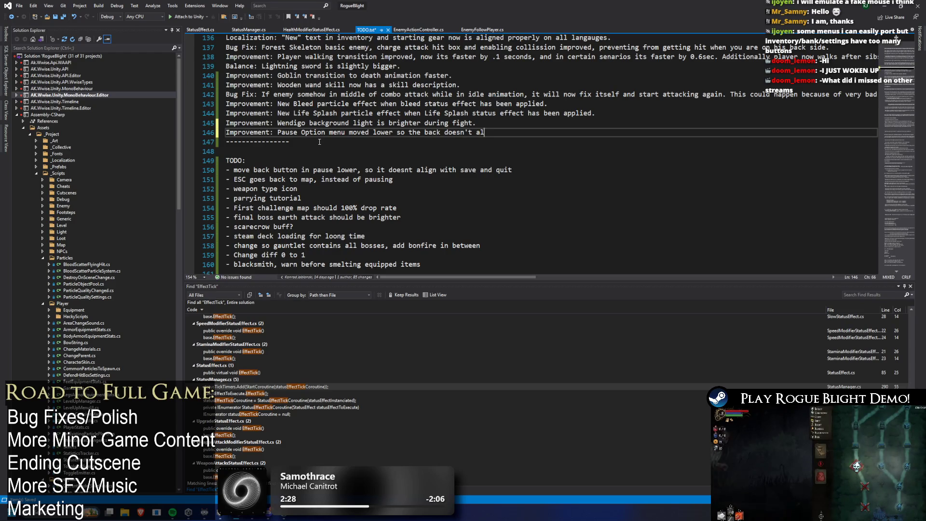
text(ign with sav)
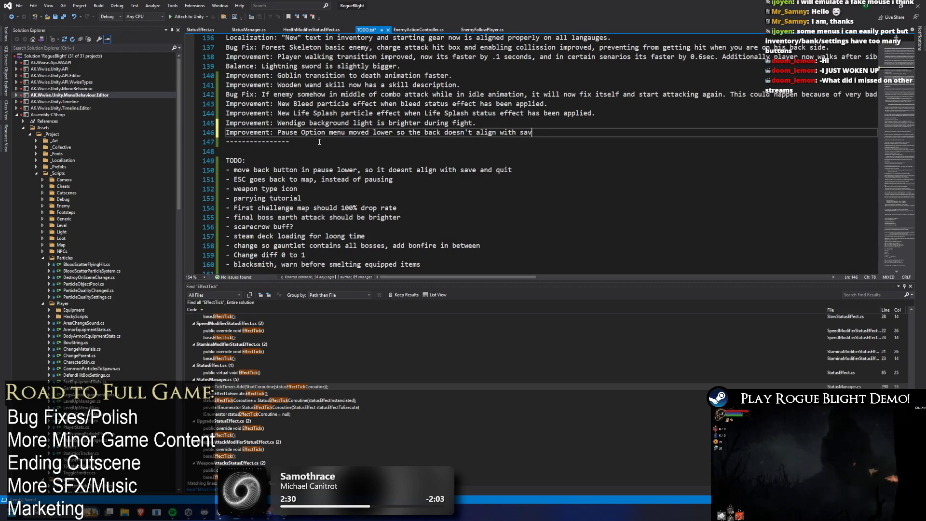
text(e and quit, )
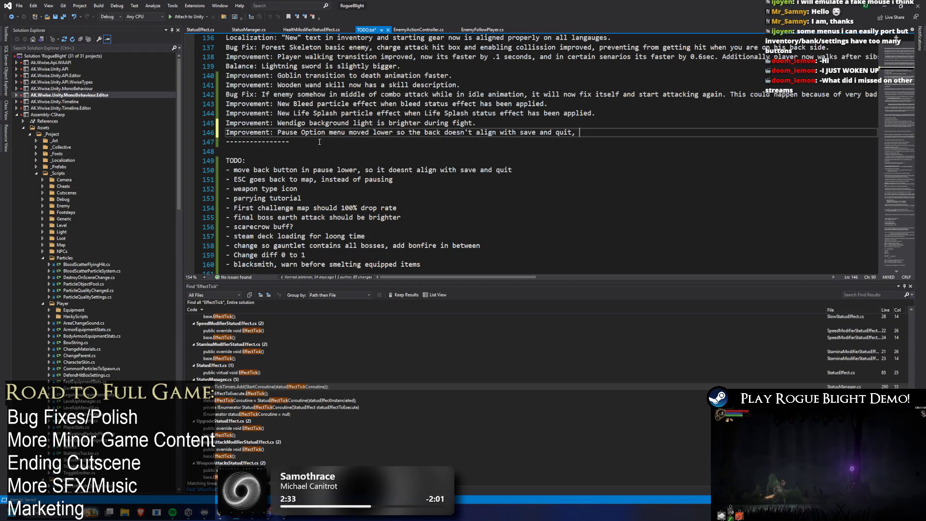
text(some people )
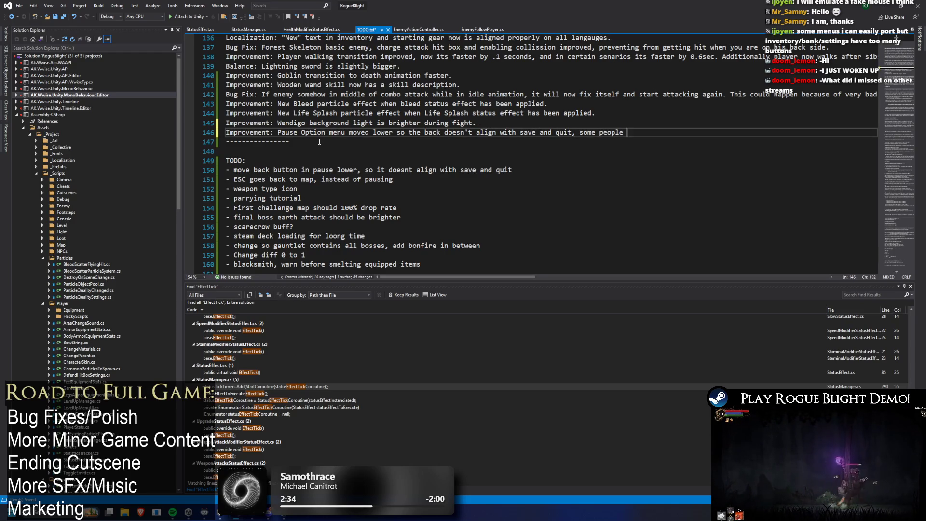
text(reportessing back)
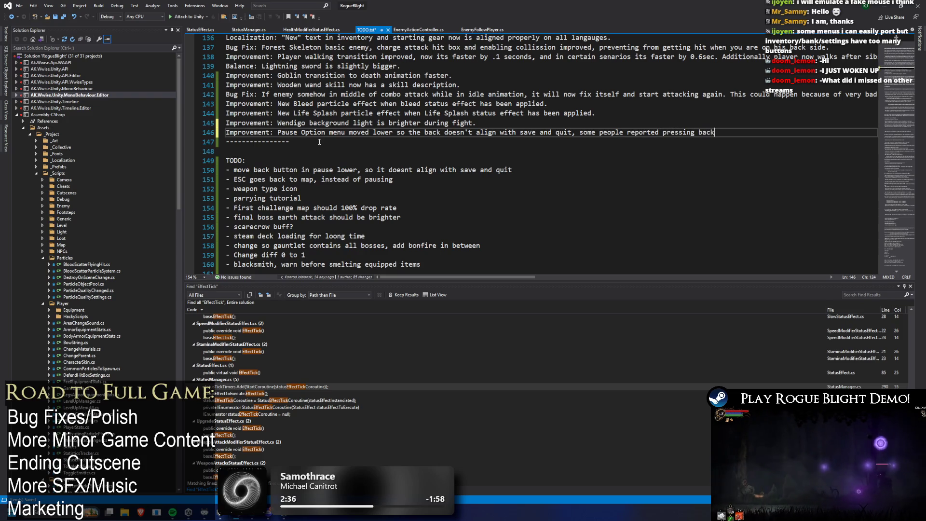
text( anfas)
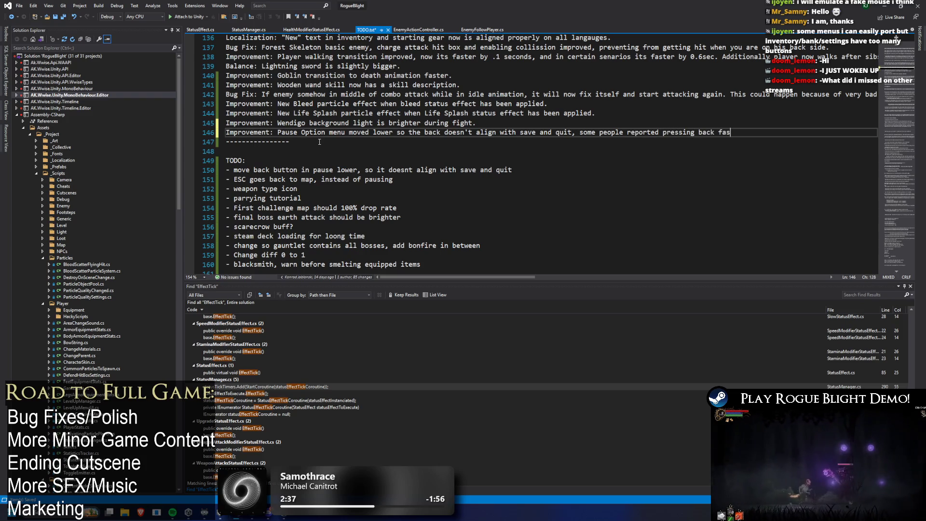
key(BackSpace)
key(BackSpace)
key(BackSpace)
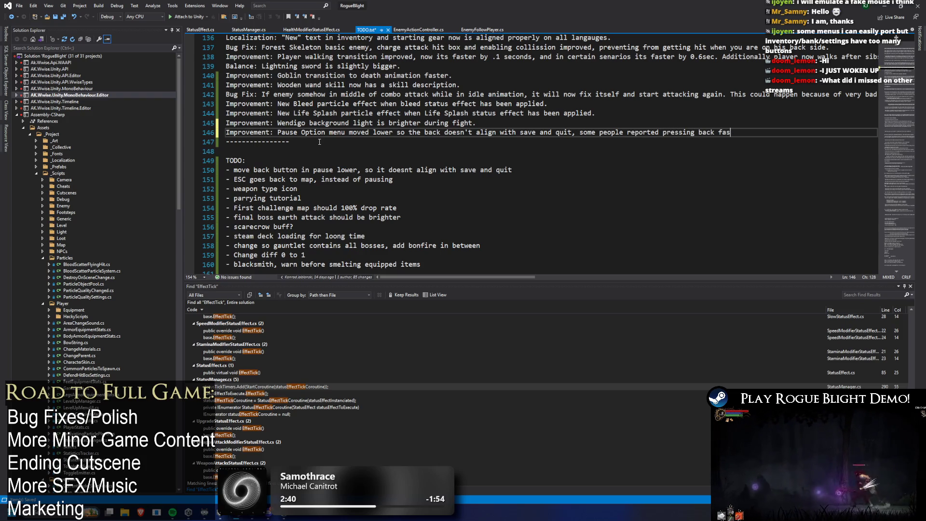
key(BackSpace)
key(BackSpace)
key(BackSpace)
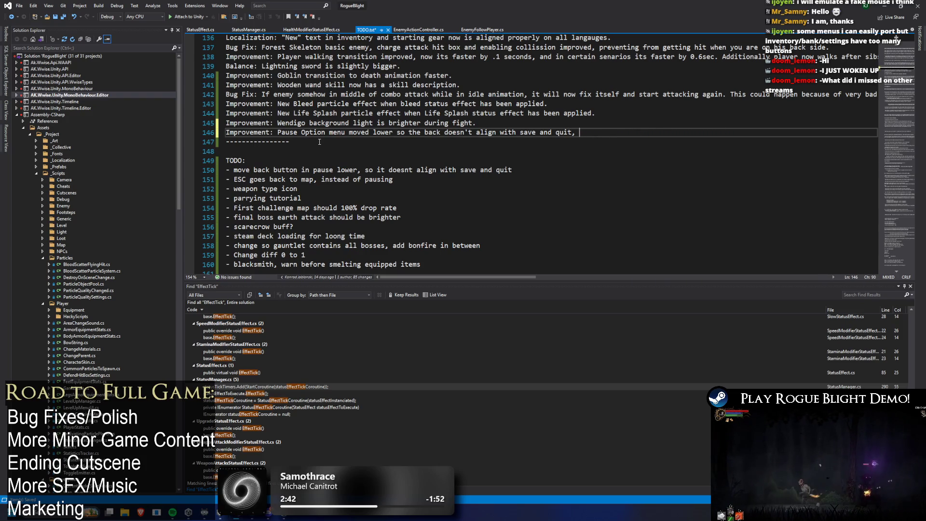
text(preventing )
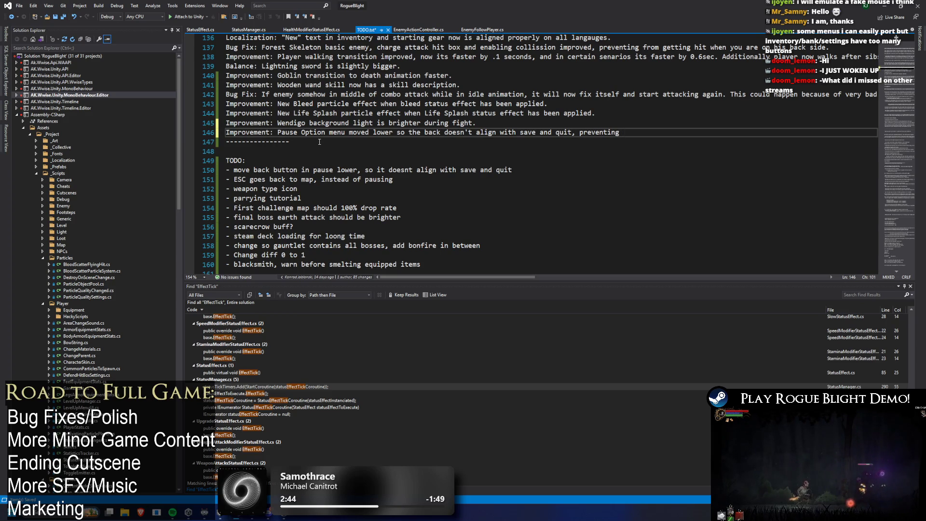
text(cidently save and quitting when e)
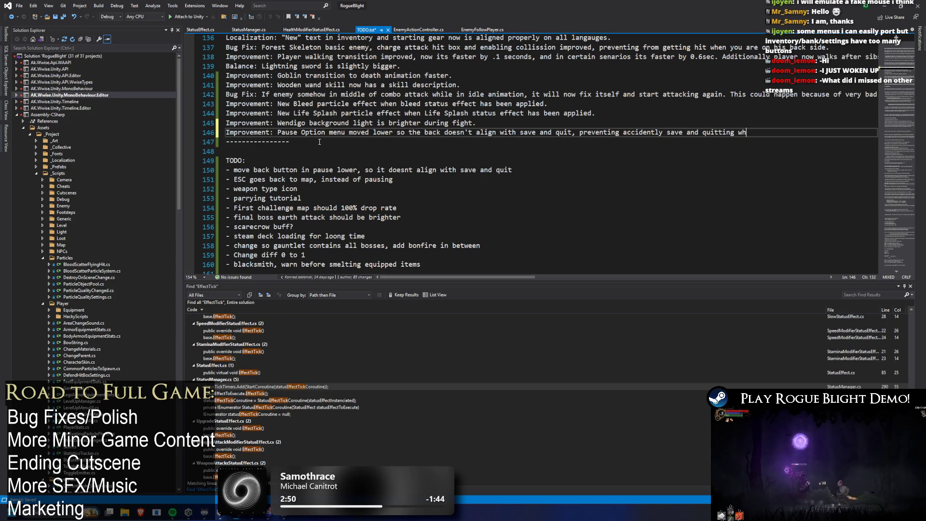
text(xis)
text(ing the)
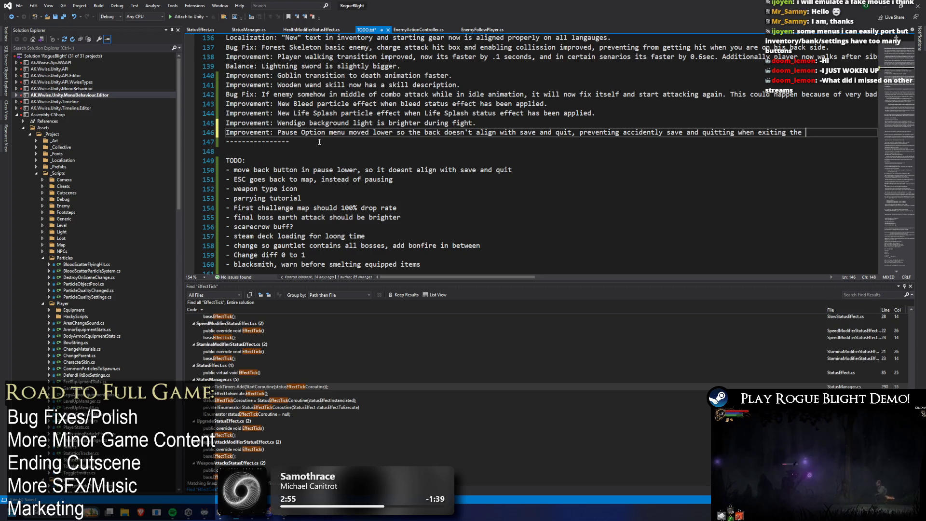
text(tions menu.)
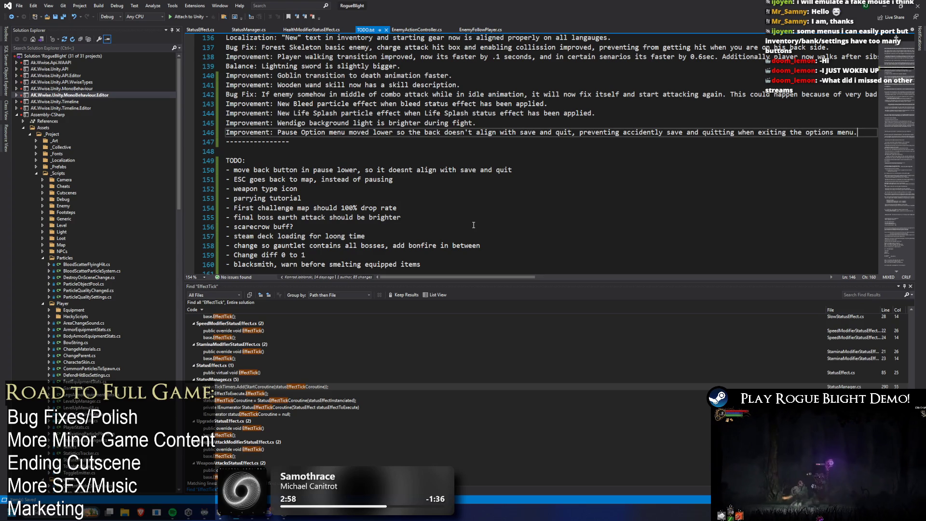
- Delete the finished 'move back button in pause lower' item from the TODO list
scroll(474, 225, up, 2)
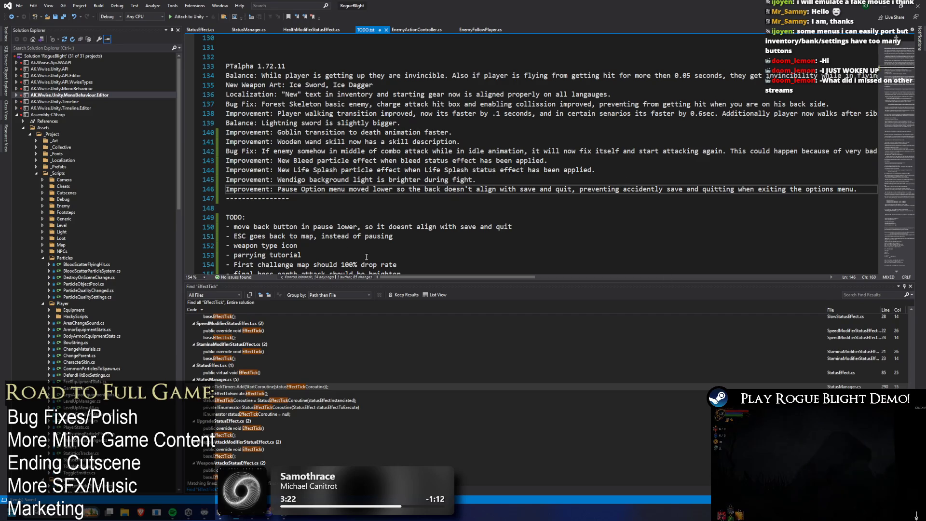
scroll(387, 179, down, 1)
drag(413, 209, 197, 210)
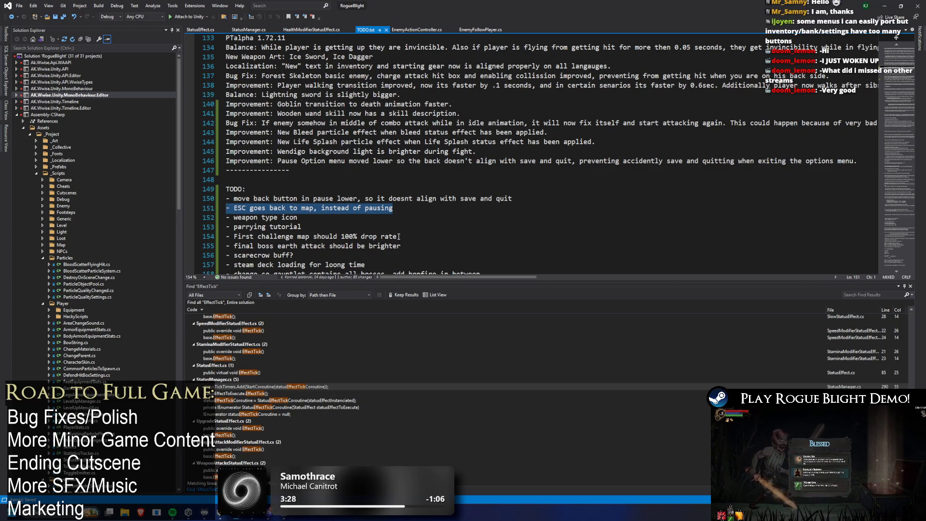
drag(542, 197, 227, 200)
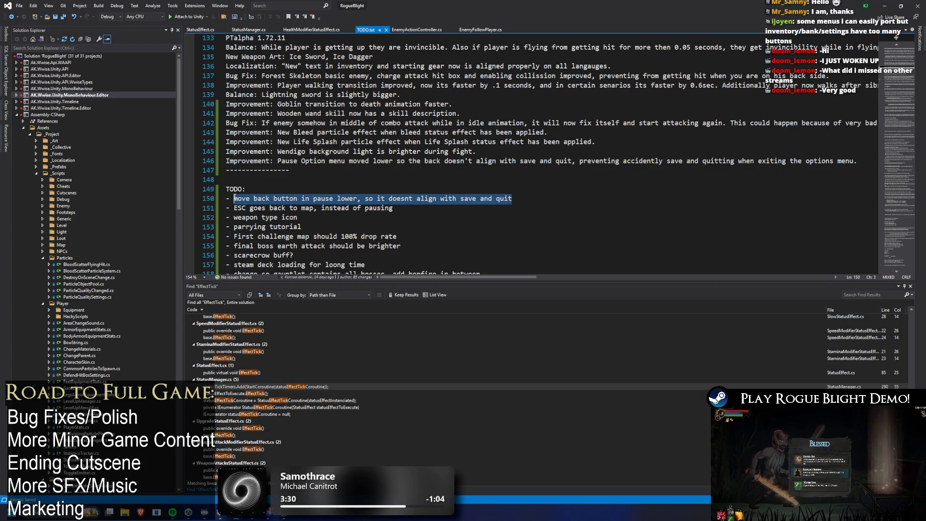
key(Delete)
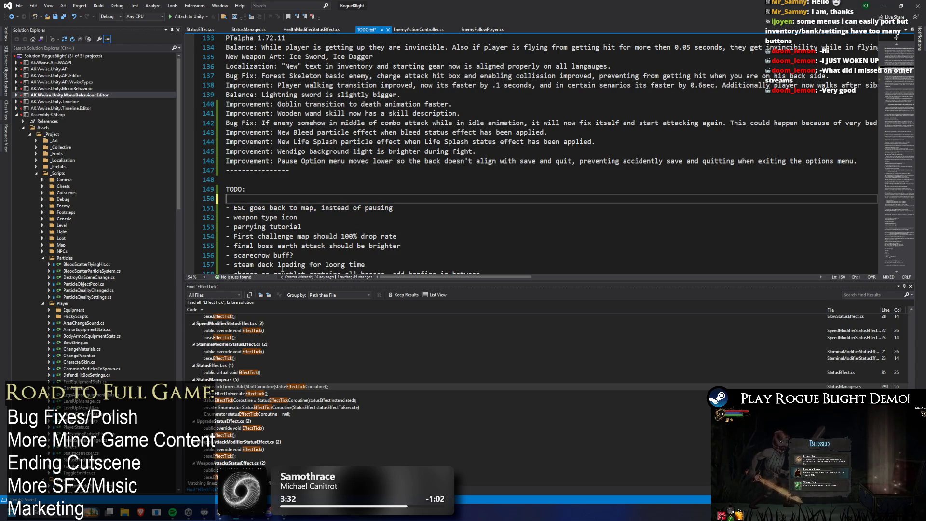
key(BackSpace)
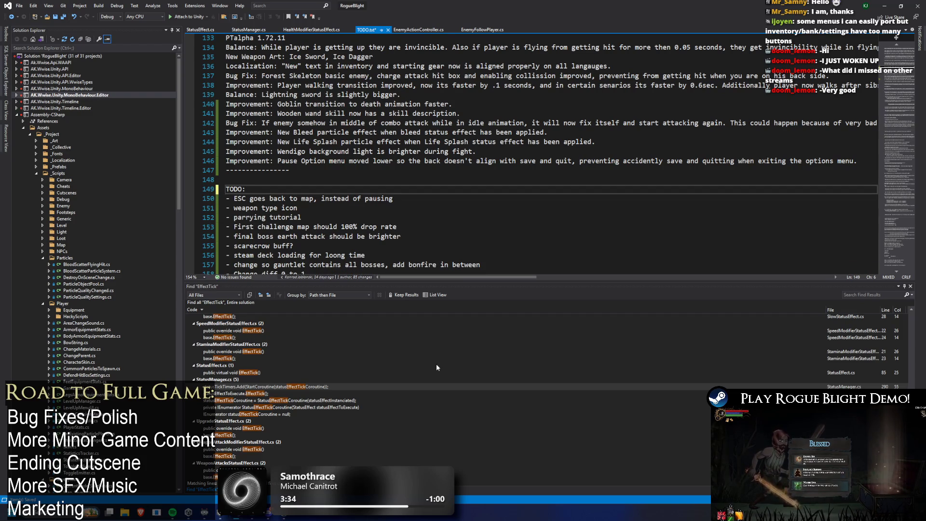
- Review the remaining TODO items and select the 'ESC goes back to map' entry
scroll(205, 114, up, 1)
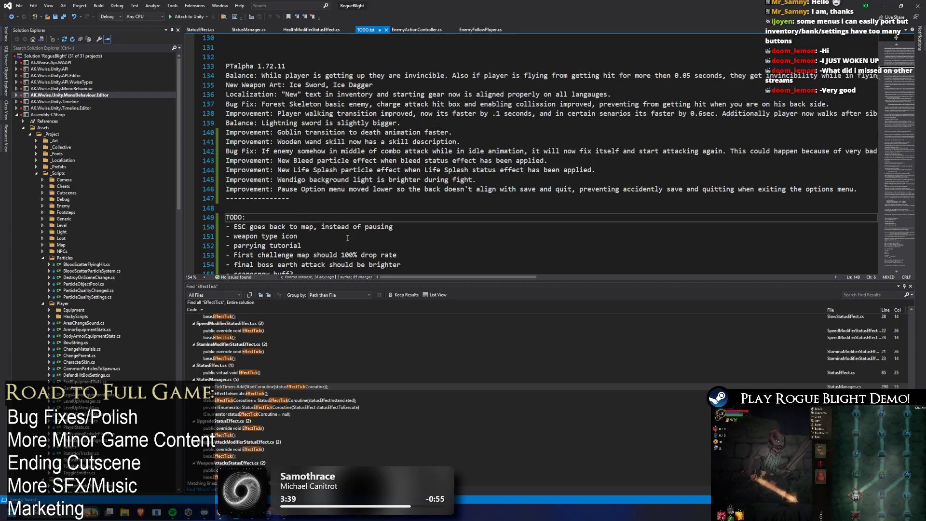
scroll(504, 162, down, 2)
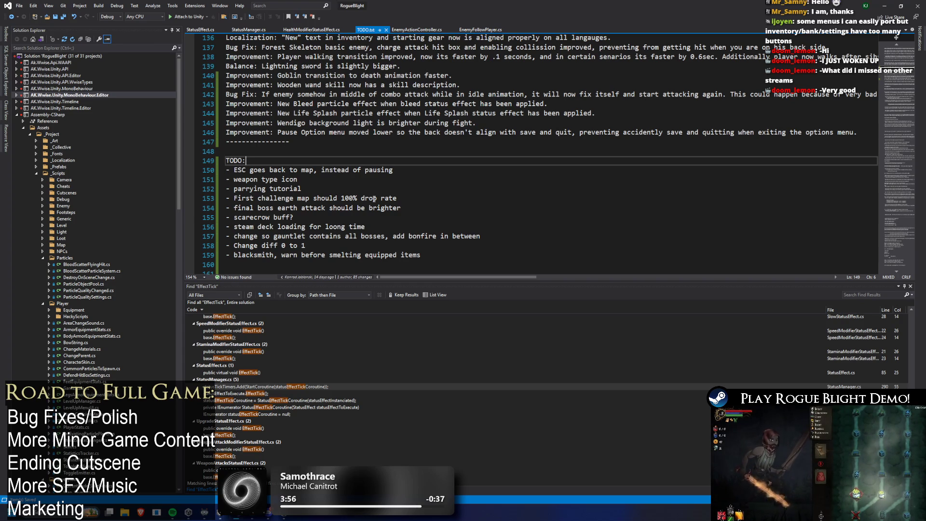
click(332, 199)
right_click(369, 196)
key(Escape)
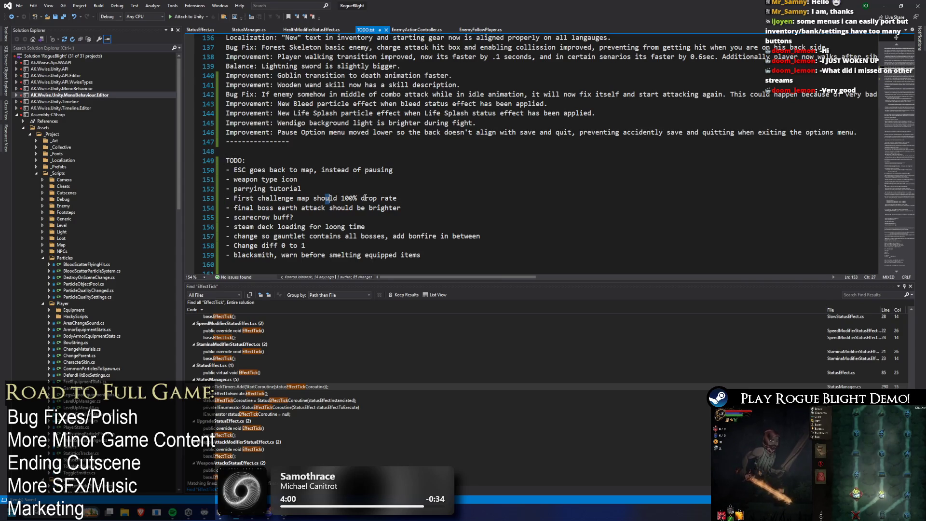
click(373, 192)
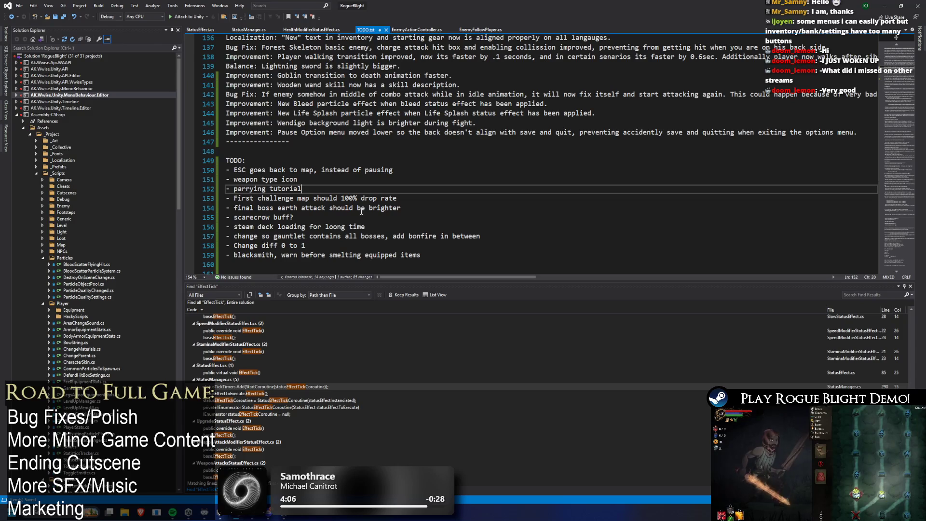
drag(393, 170, 225, 170)
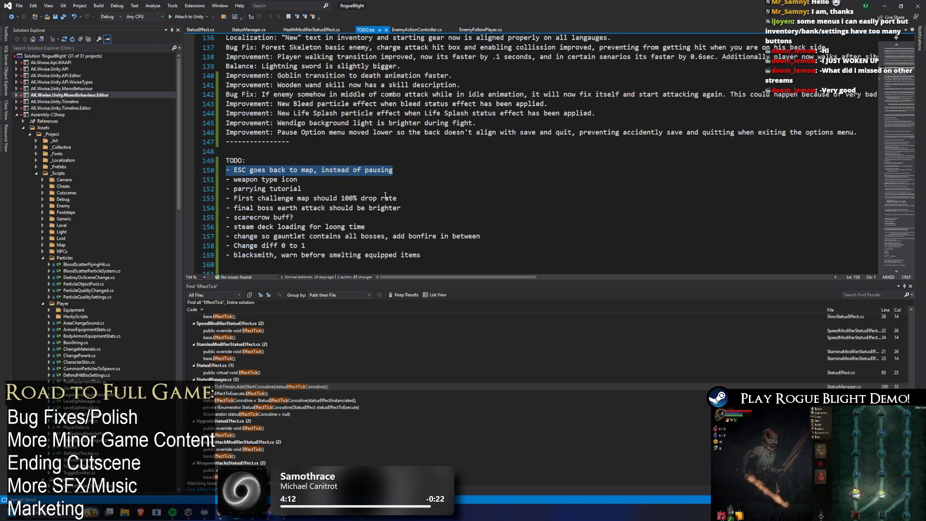
key(alt+Tab)
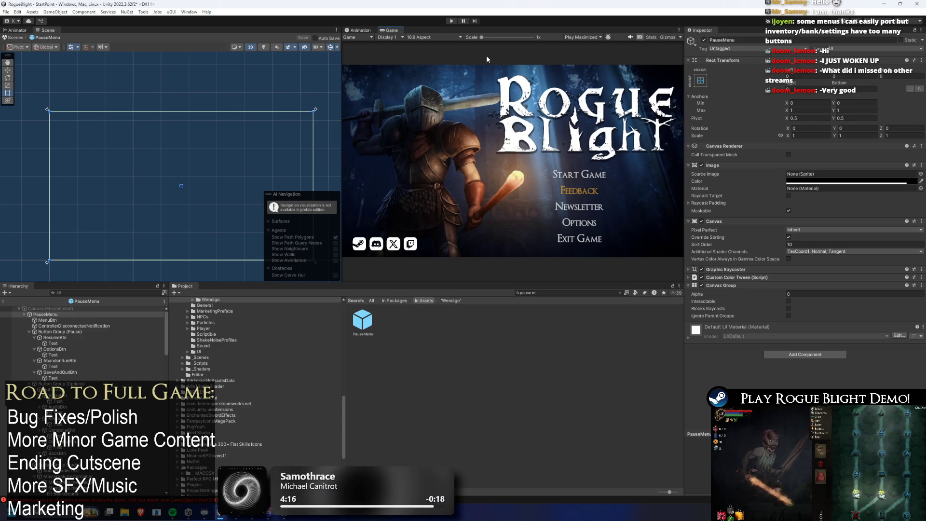
- Enter play mode so Rogue Blight's title menu with Start Game and Options appears
click(452, 21)
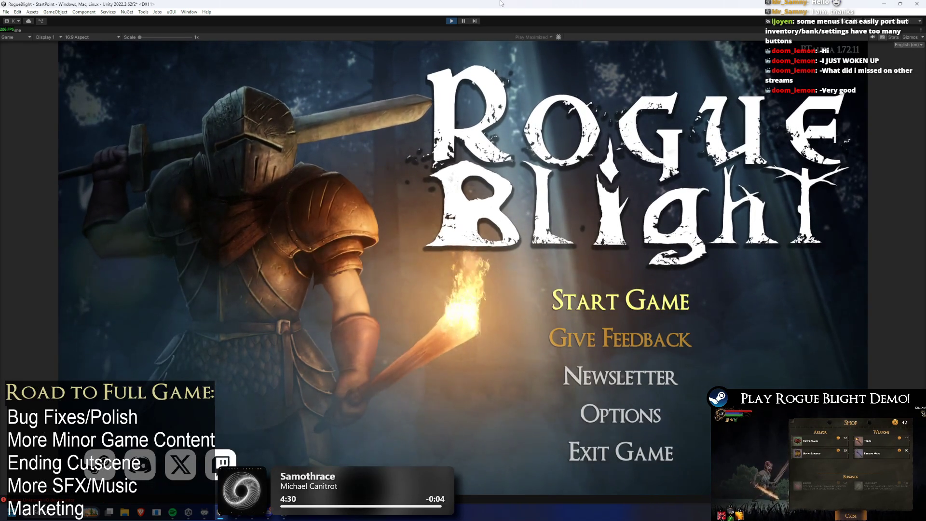
- Load the first save slot, abandon the current run, and walk to the merchant wagon's map selection
click(649, 300)
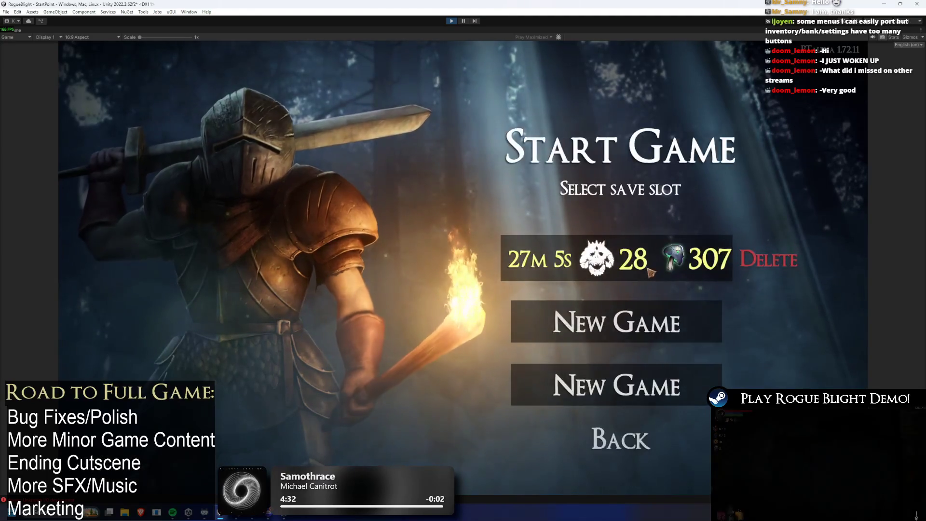
click(651, 270)
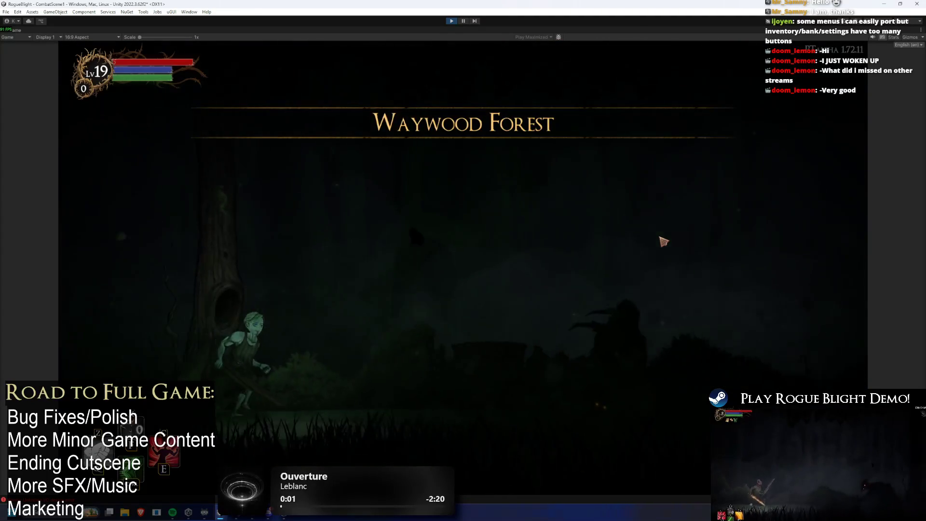
key(Escape)
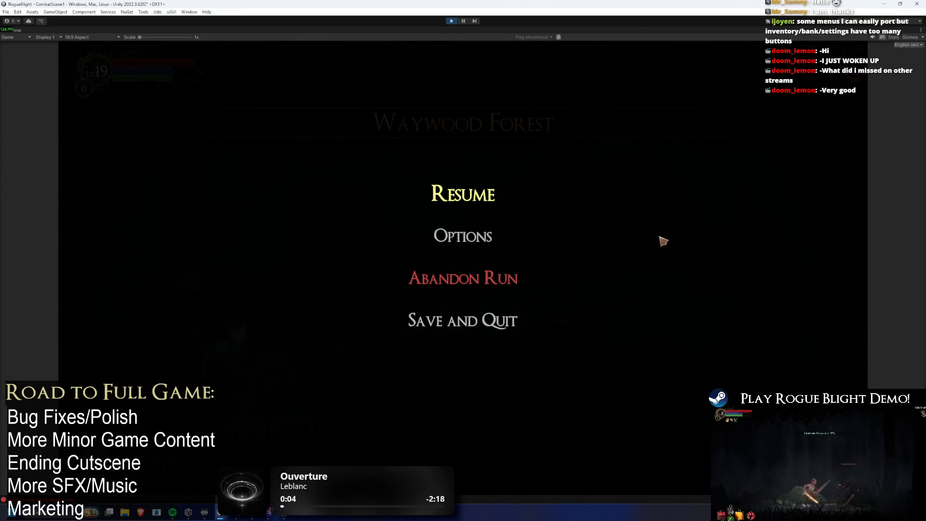
click(450, 268)
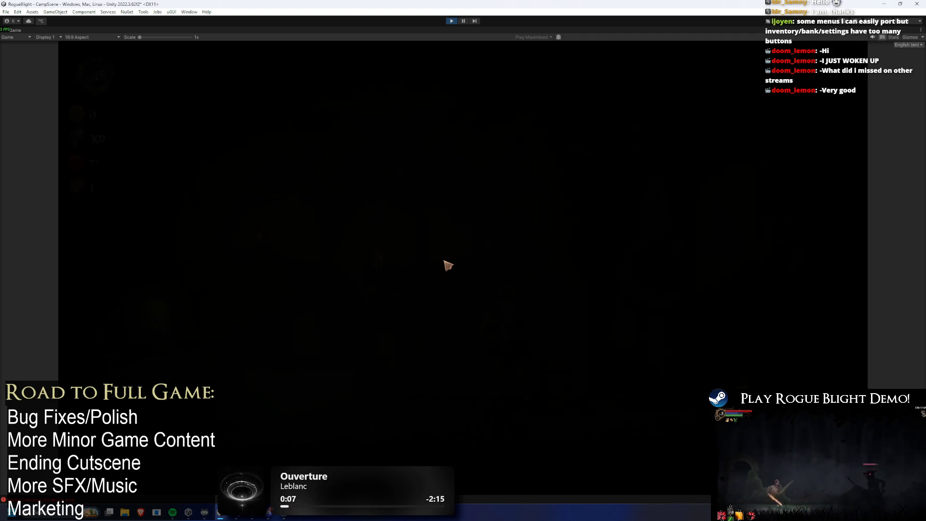
key(d)
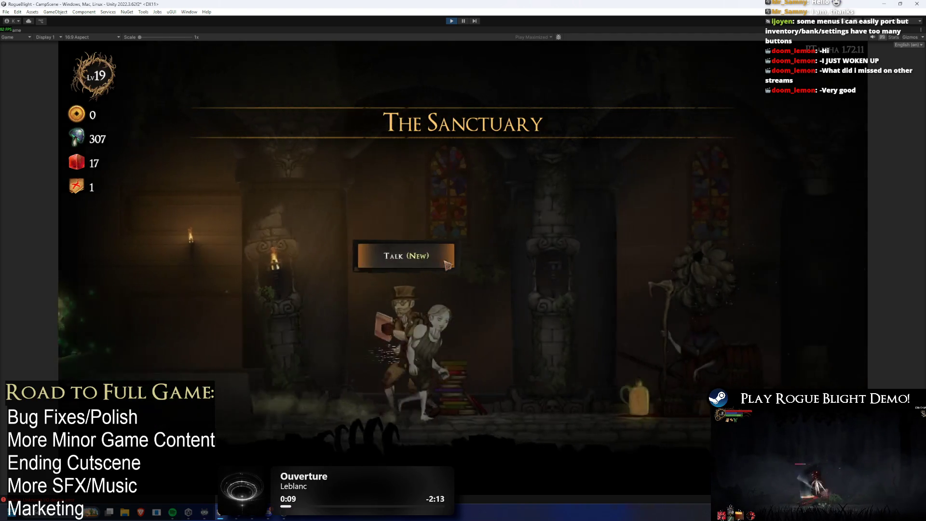
key(d)
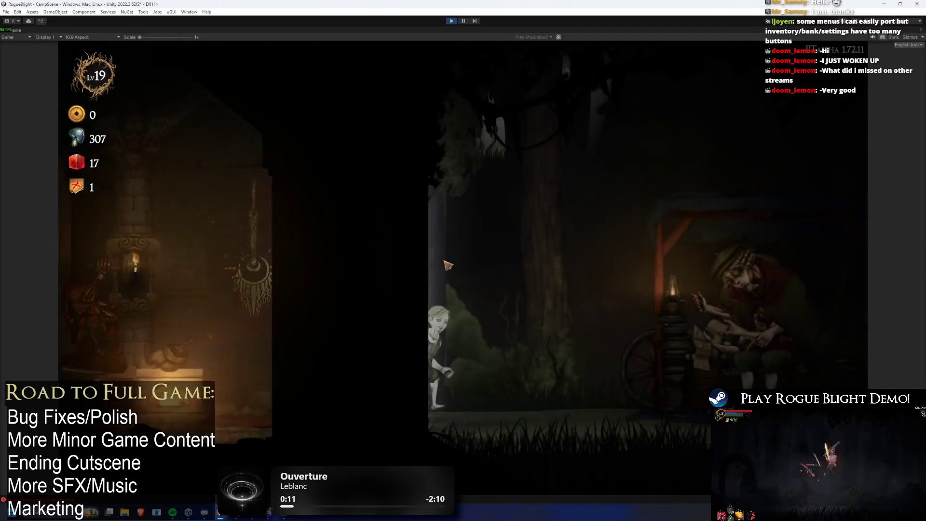
key(e)
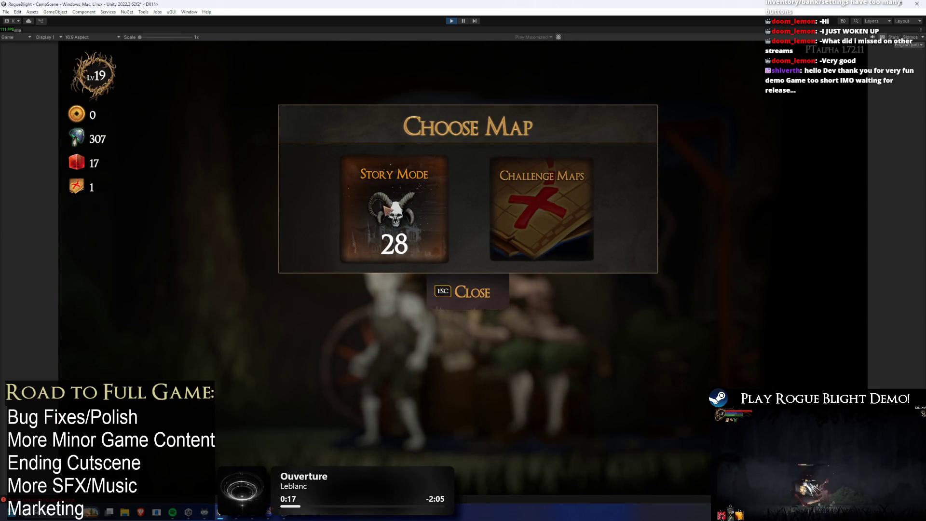
- Choose Story Mode, lower the difficulty with eleven minus clicks, and start the map
click(386, 207)
click(496, 194)
click(496, 194)
click(495, 194)
click(496, 194)
click(496, 195)
click(496, 196)
click(495, 196)
click(496, 196)
click(497, 194)
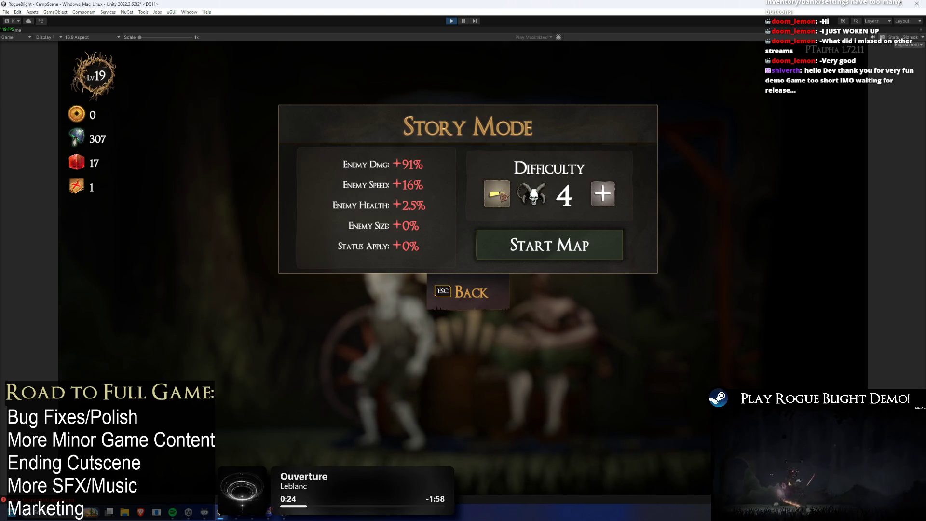
click(497, 194)
click(497, 194)
click(570, 252)
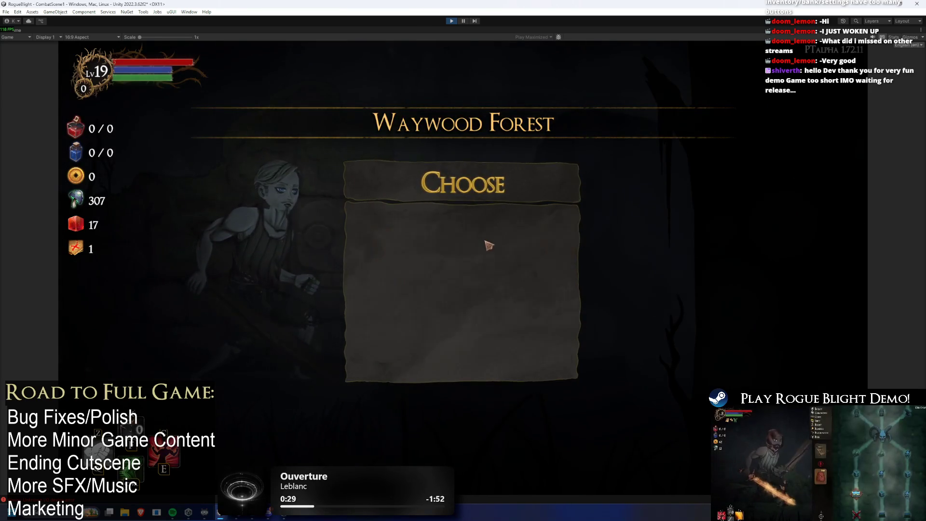
- Pick the Wooden Sword as the starting weapon in the Choose panel
click(488, 244)
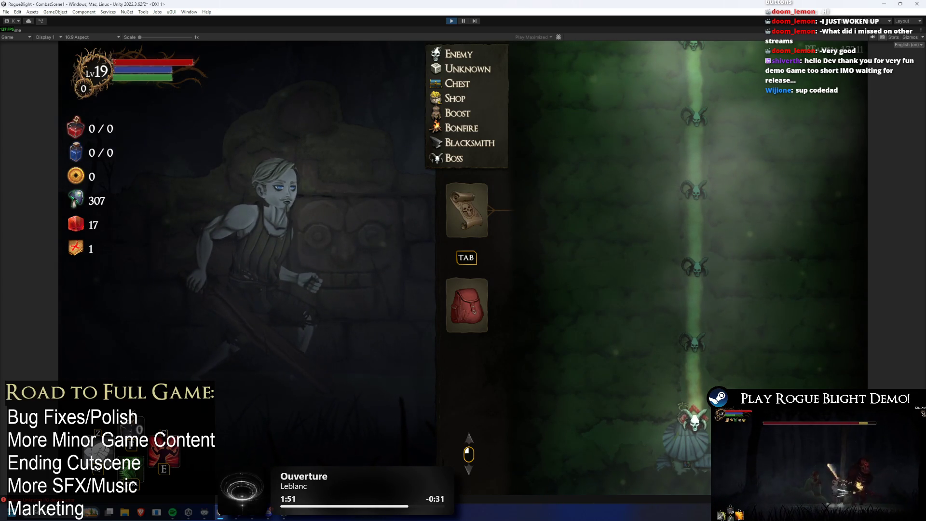
- Toggle between map and Equipment, inspect the equipped weapon, then pause and resume over Equipment
click(467, 305)
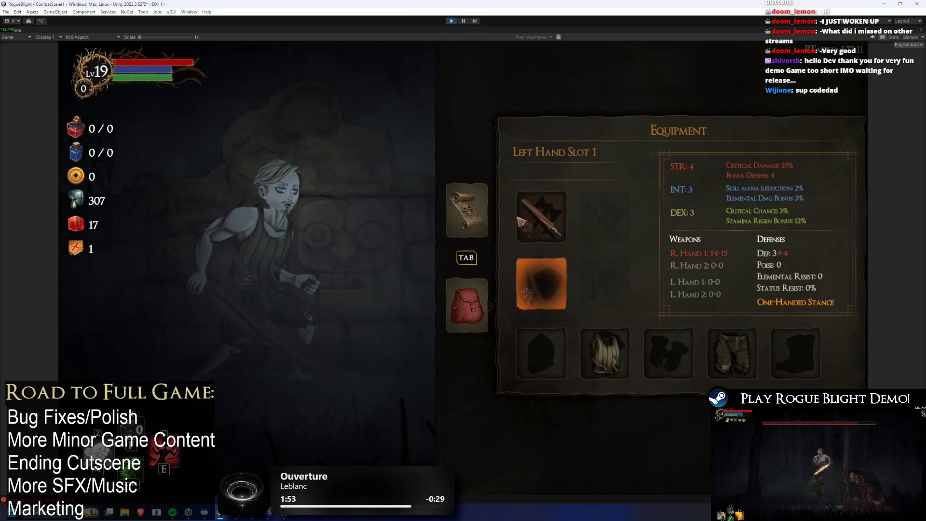
click(518, 226)
click(473, 253)
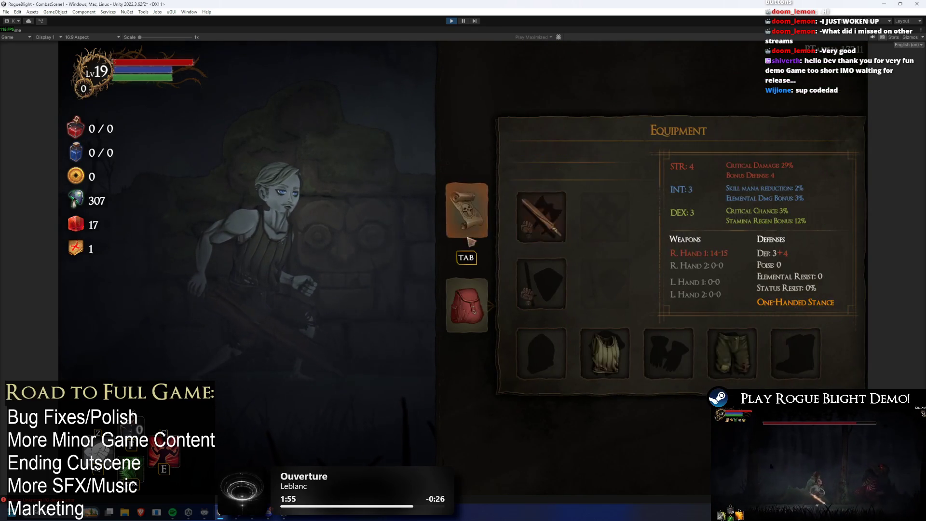
click(479, 214)
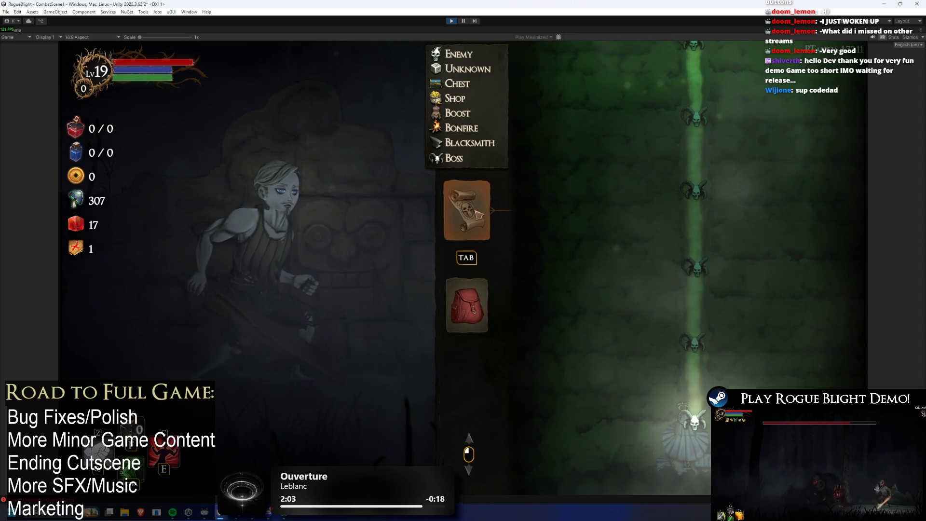
click(507, 302)
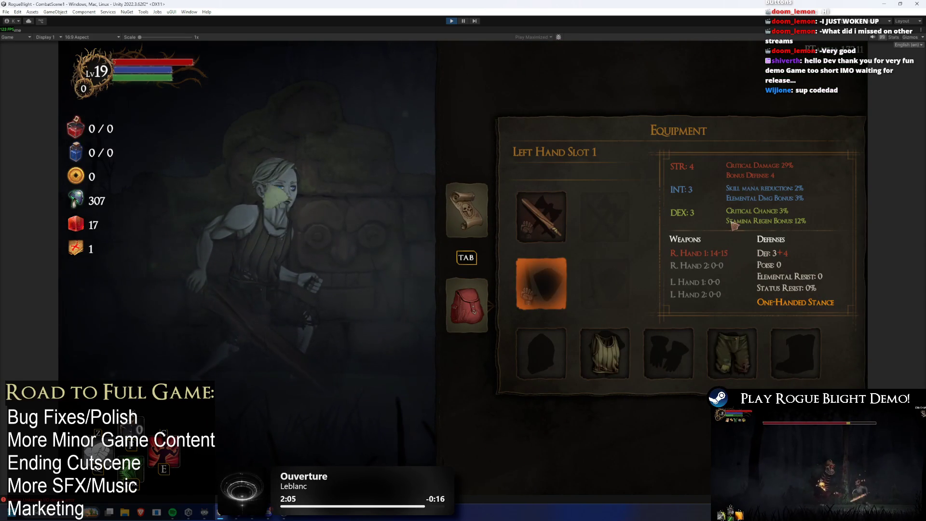
key(Escape)
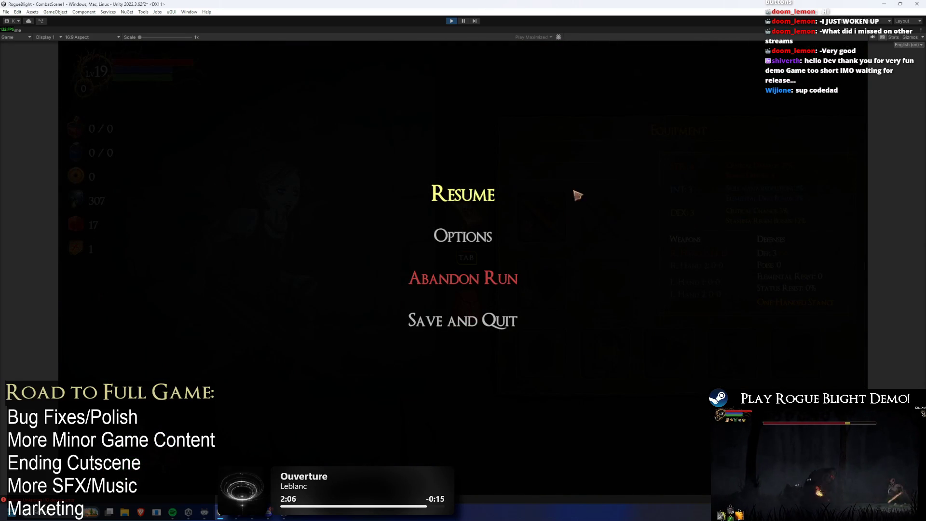
click(451, 193)
click(479, 226)
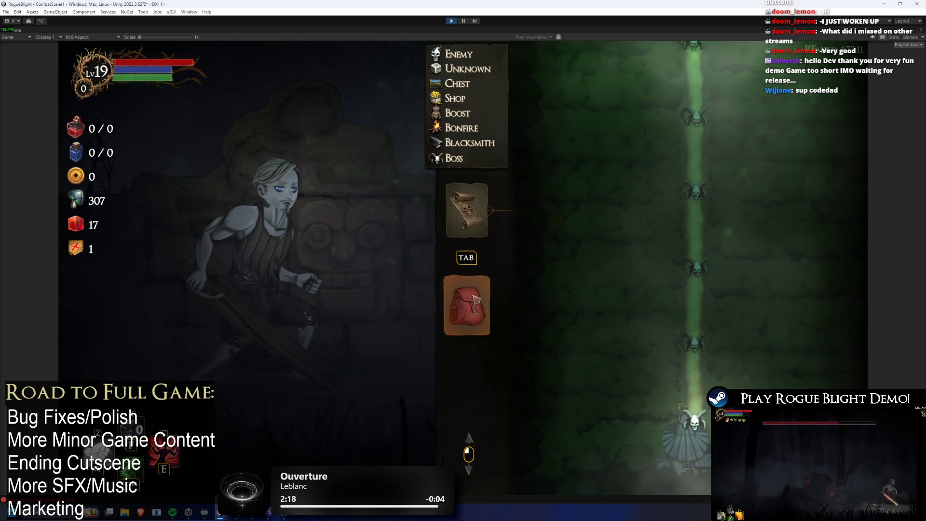
- Open and close the Wooden Sword details, toggle the pause menu, then return to Equipment via the map
click(475, 299)
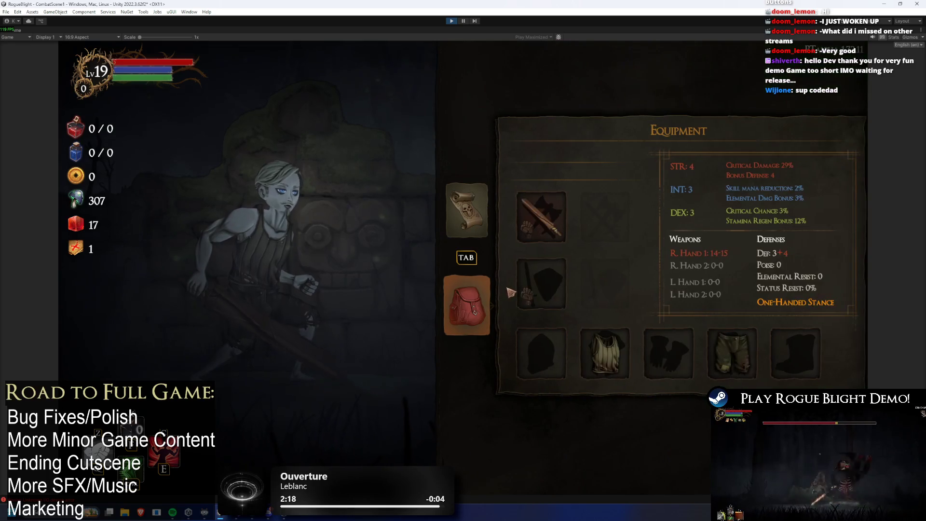
click(545, 211)
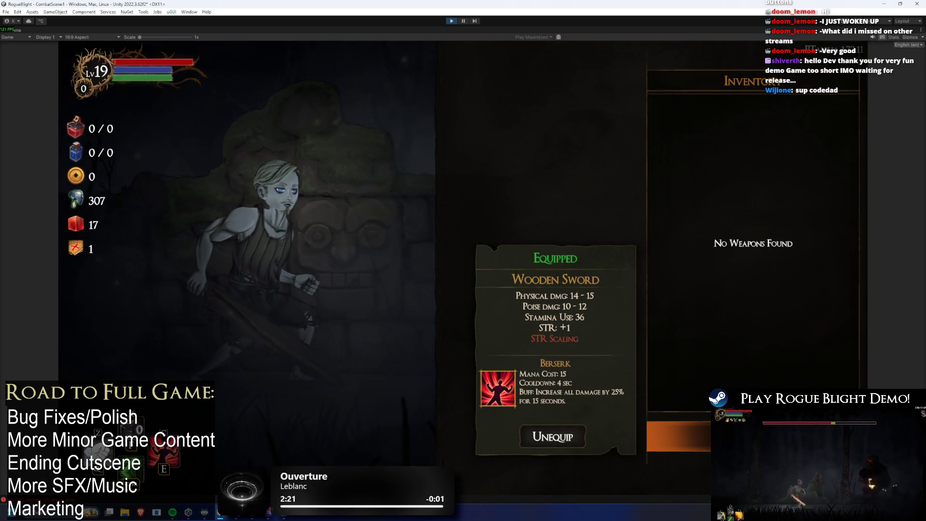
click(719, 240)
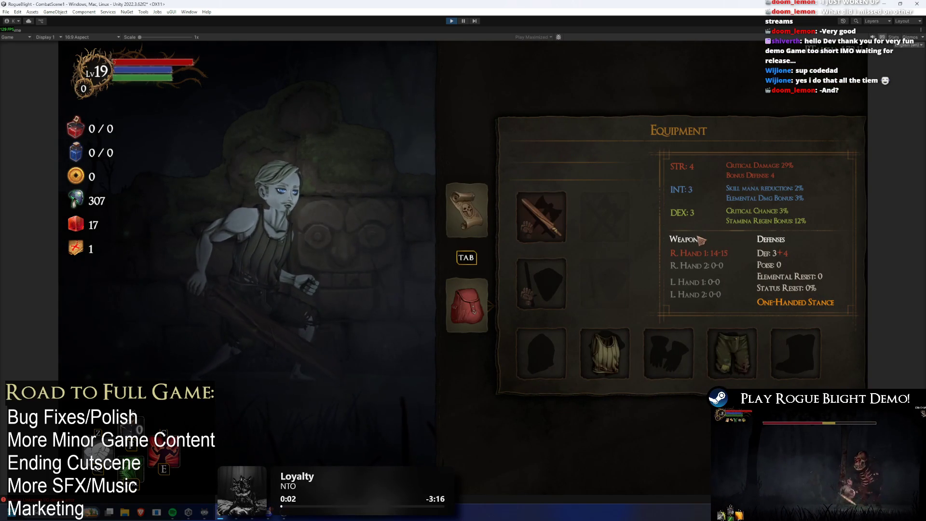
key(Escape)
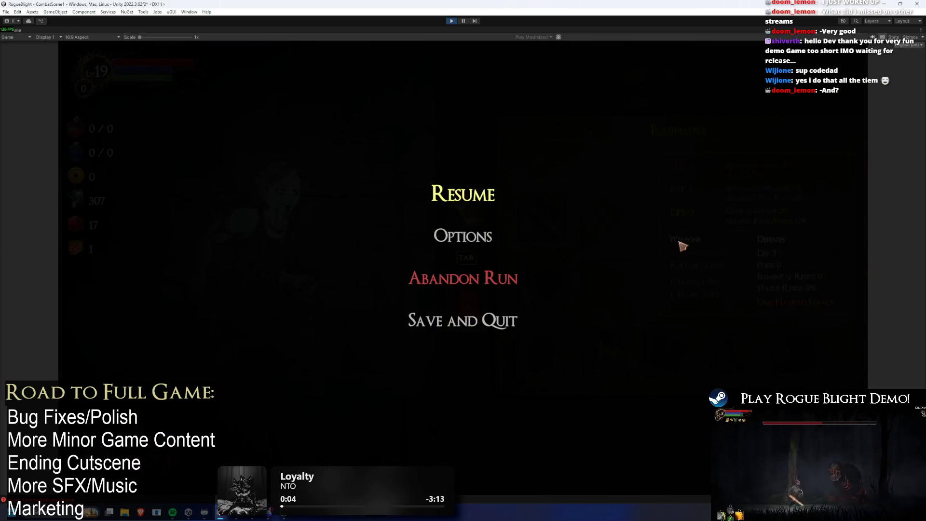
key(Escape)
click(464, 213)
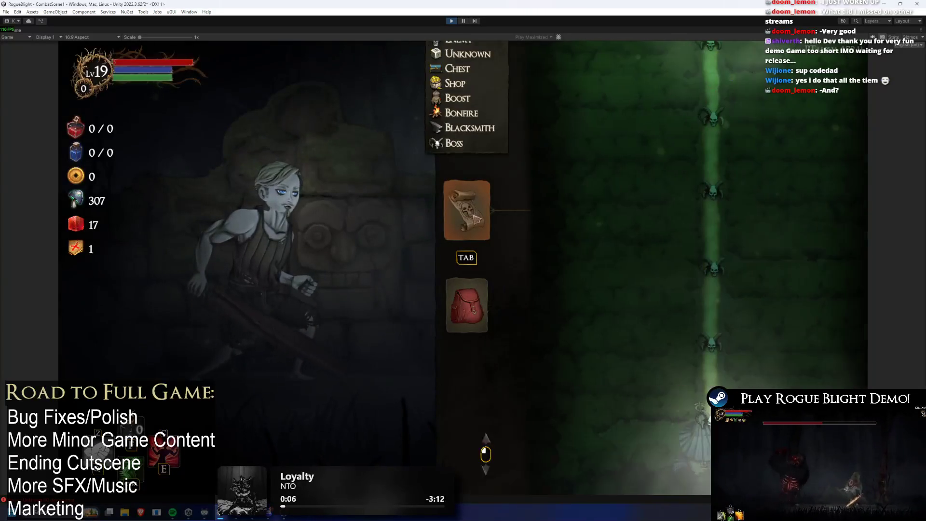
click(483, 296)
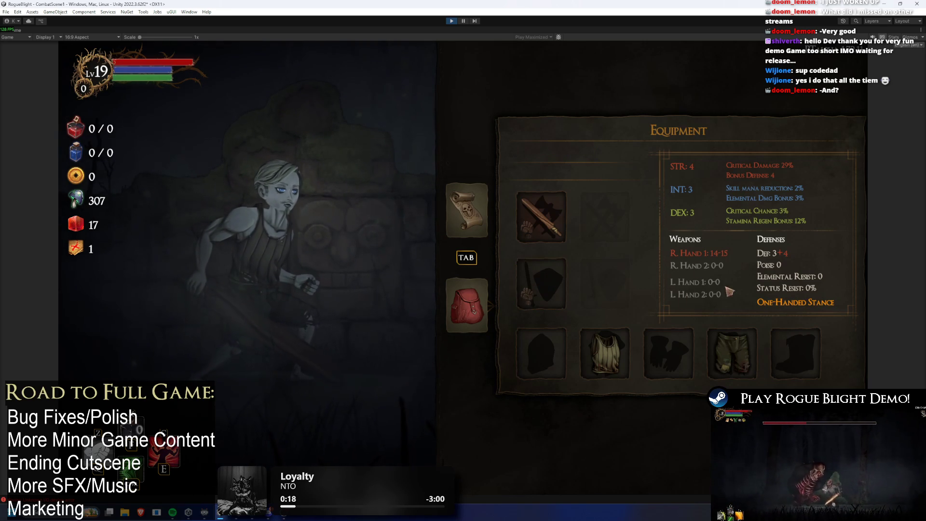
key(Tab)
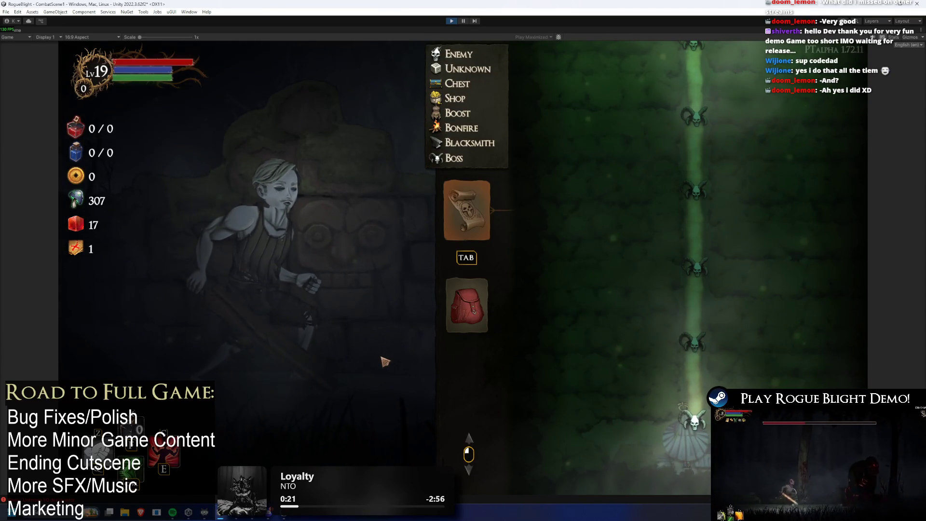
key(Escape)
key(Escape)
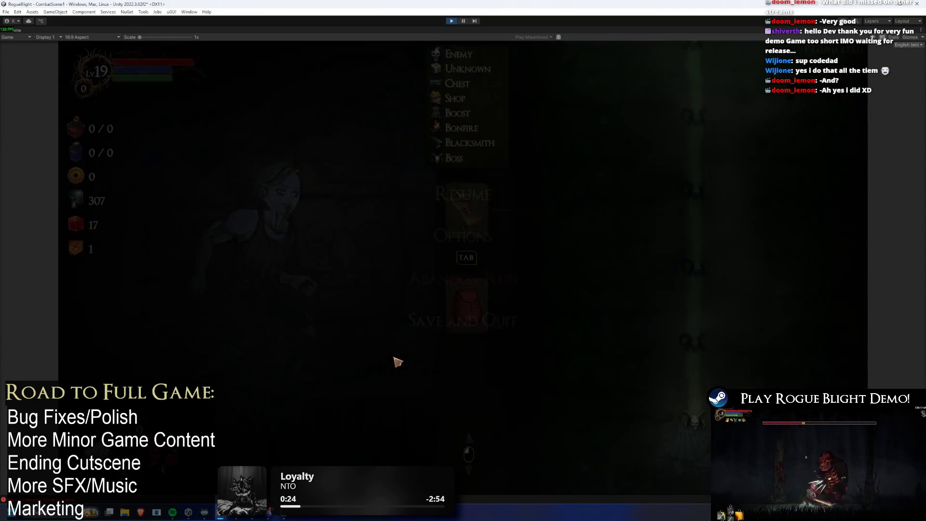
key(Tab)
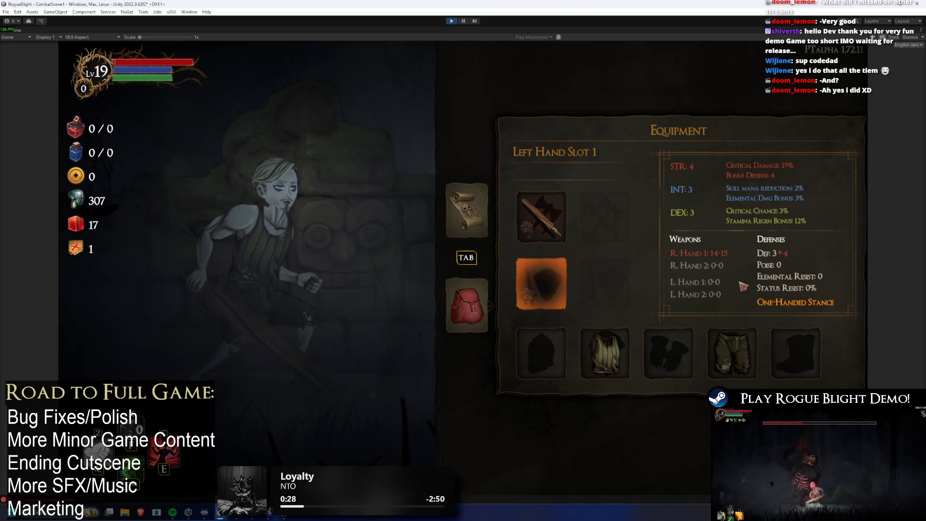
click(470, 217)
key(Tab)
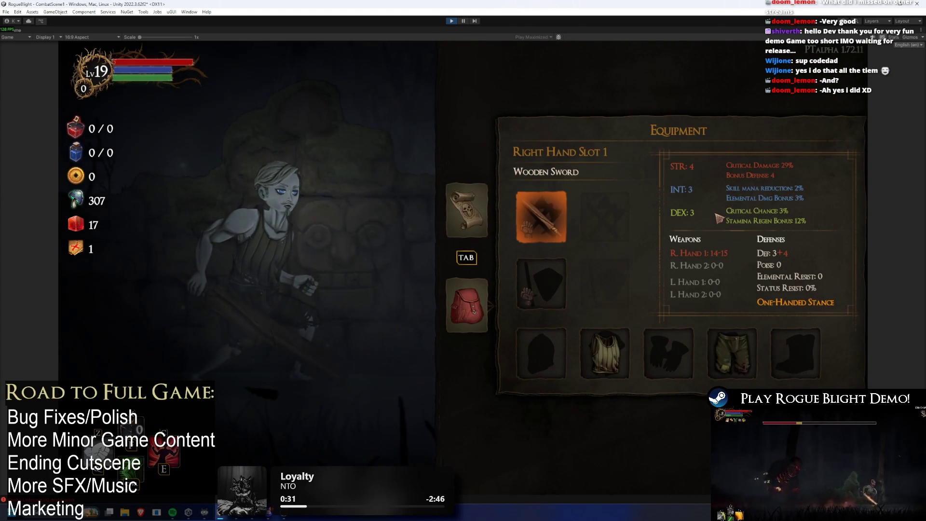
key(Tab)
key(Tab)
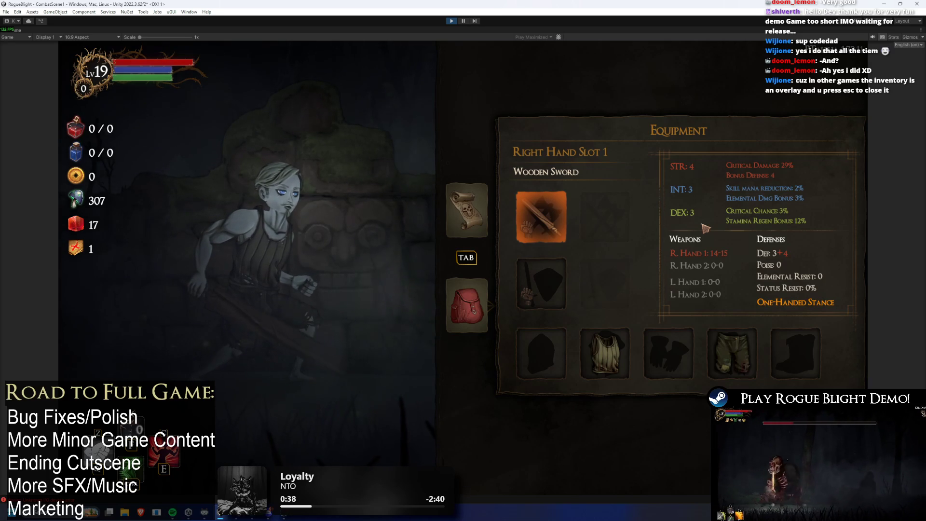
key(Tab)
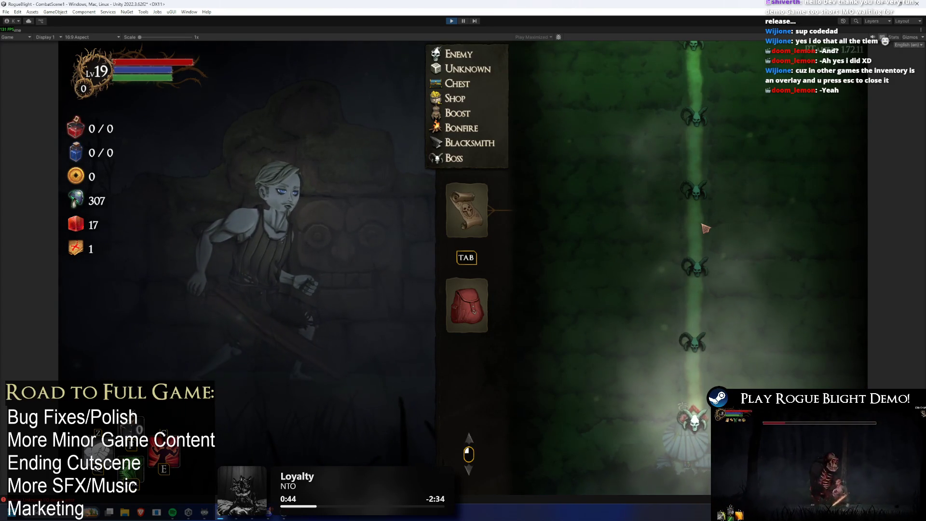
key(Tab)
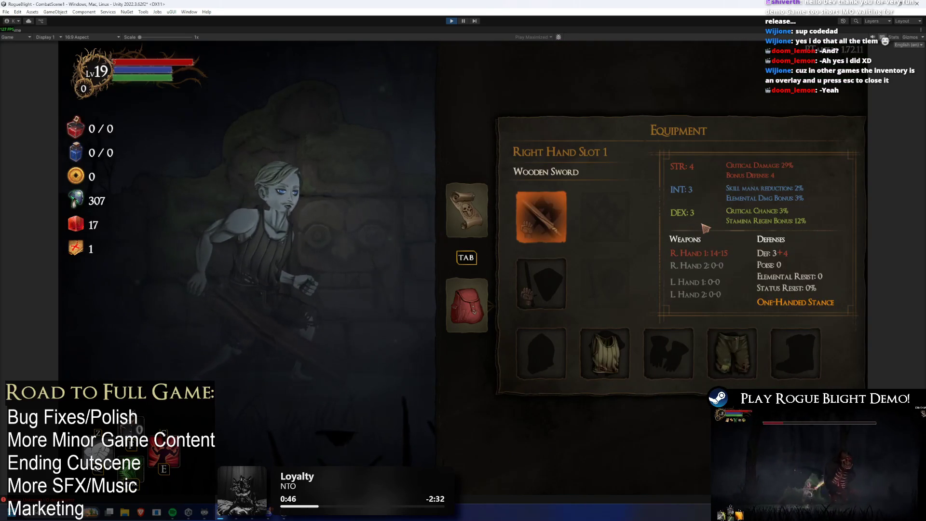
key(Tab)
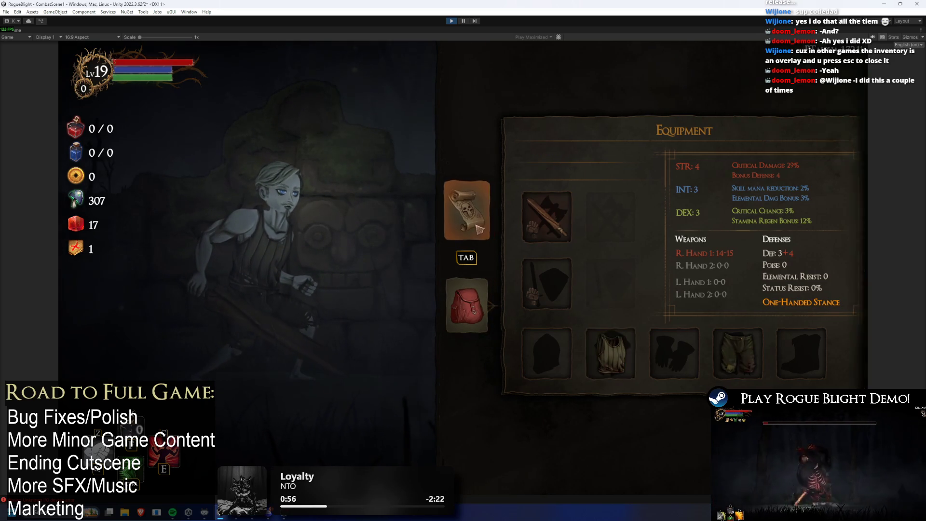
- Open and close the Ragged Top body armour details and inventory from the Equipment panel
click(467, 210)
click(467, 305)
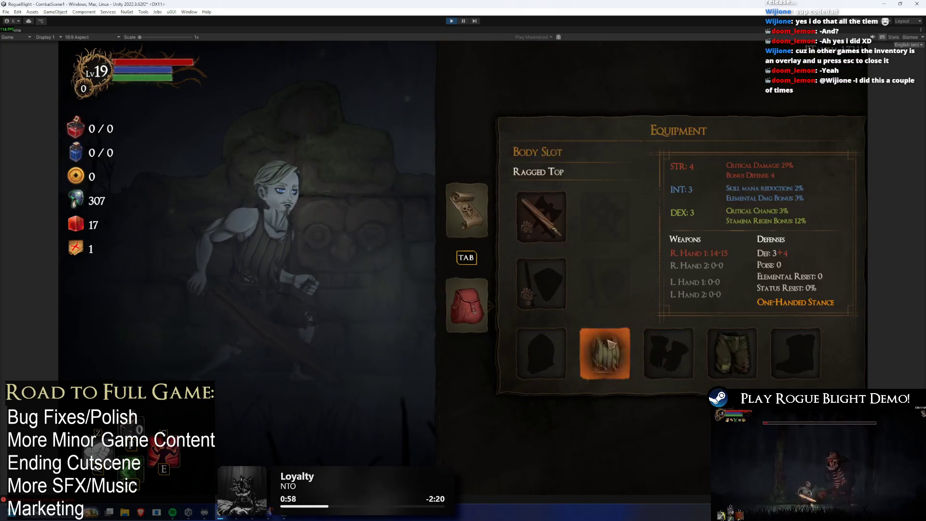
click(600, 352)
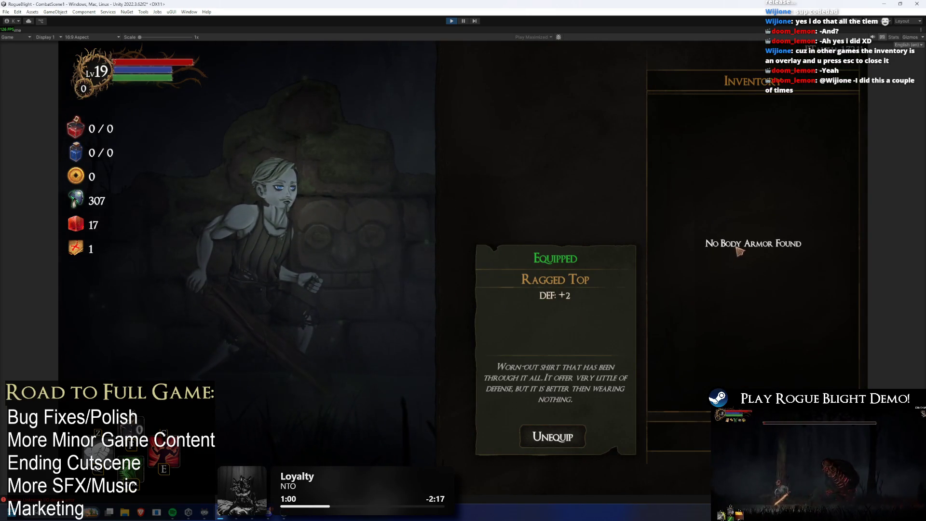
key(Escape)
click(603, 353)
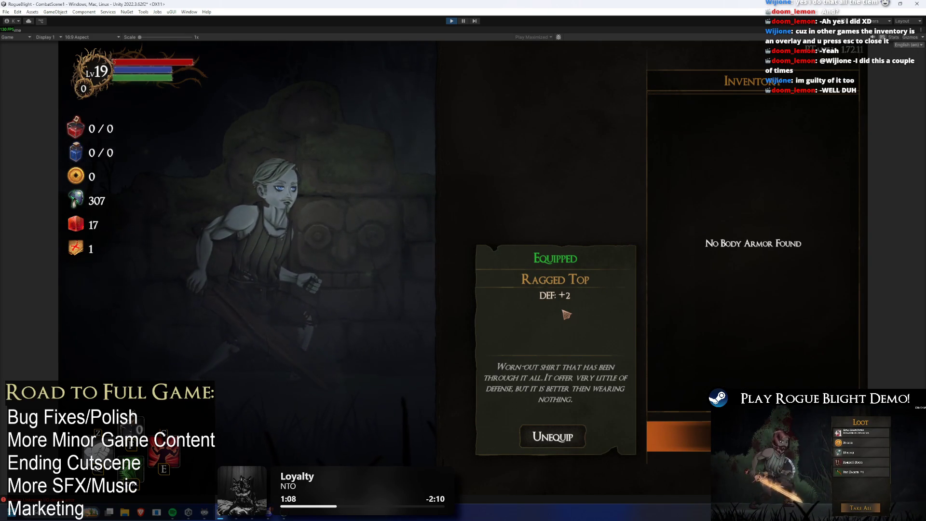
key(Escape)
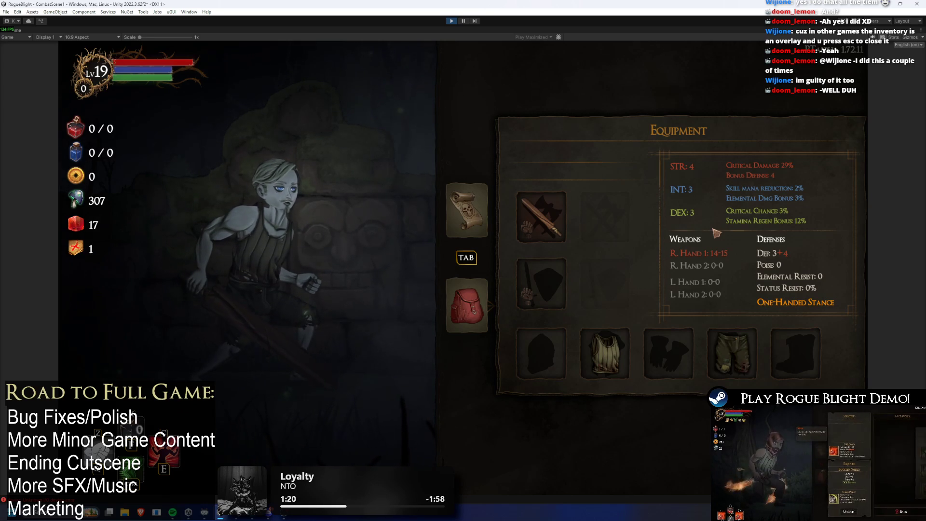
- Open the Wooden Sword details, test Tab and Esc, reopen the right-hand slot, and pause the game
click(542, 218)
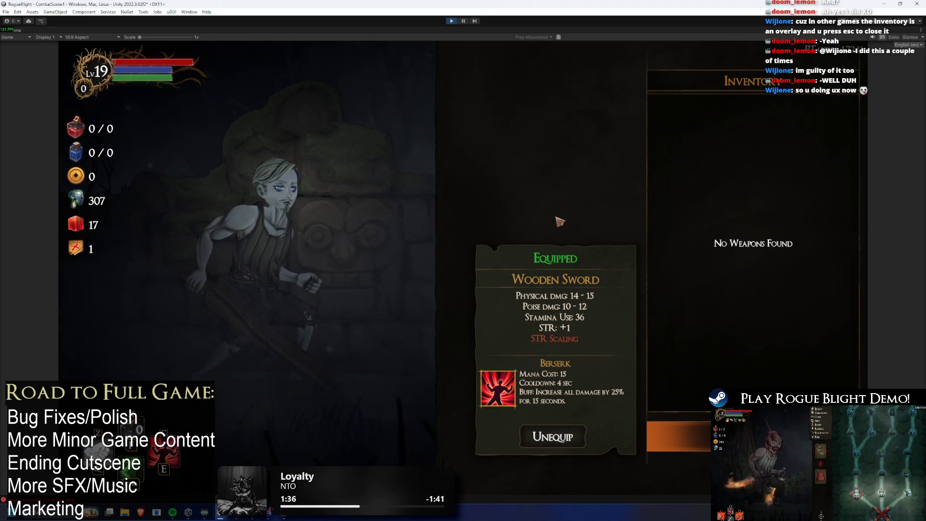
key(Tab)
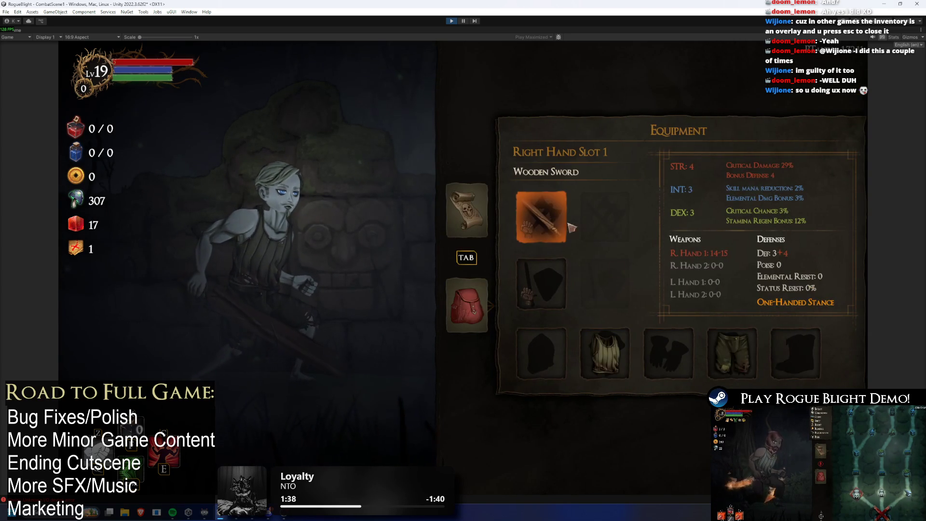
key(Escape)
key(Escape)
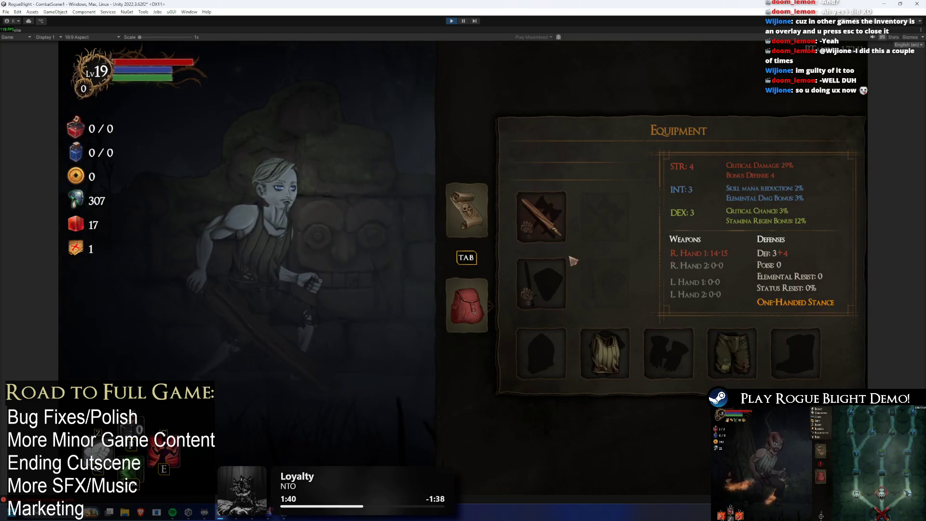
click(547, 230)
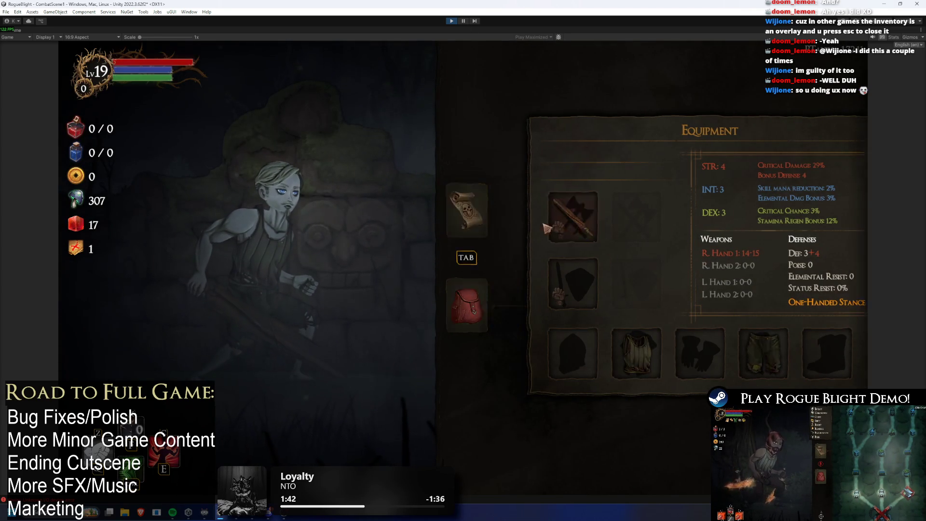
click(463, 21)
- Leave prefab mode, search the Hierarchy for 'inventory', select Inventory Scroll View, and clear the search
click(3, 301)
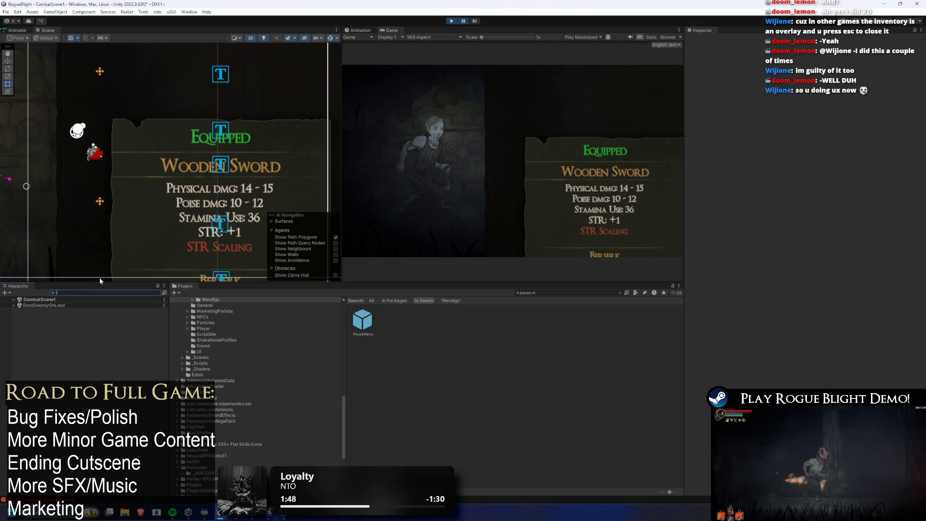
text(inventory)
click(72, 317)
click(108, 293)
key(BackSpace)
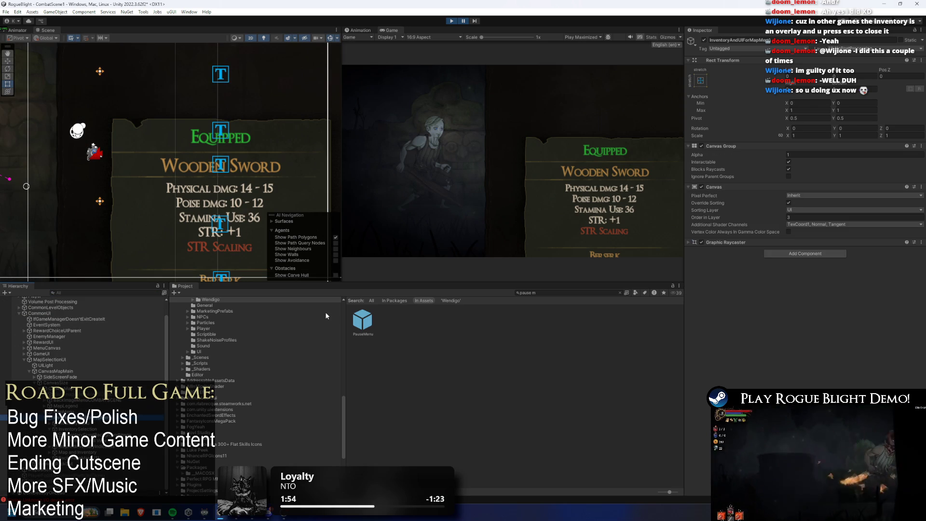
- Toggle Pause and resume the game in the maximized Game view
click(465, 21)
click(464, 22)
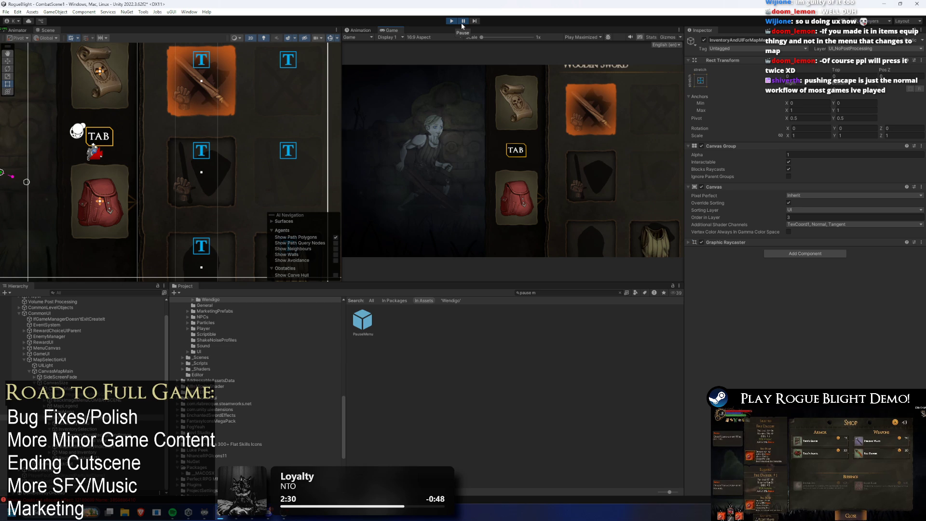
key(shift+space)
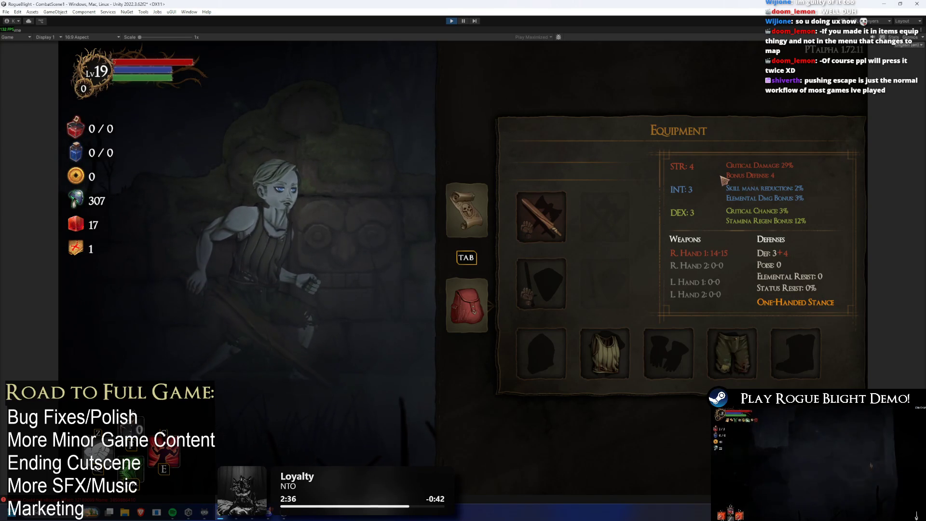
- Toggle the pause menu with Esc, open and close the right-hand weapon inventory, then pause on the Wooden Sword
key(Escape)
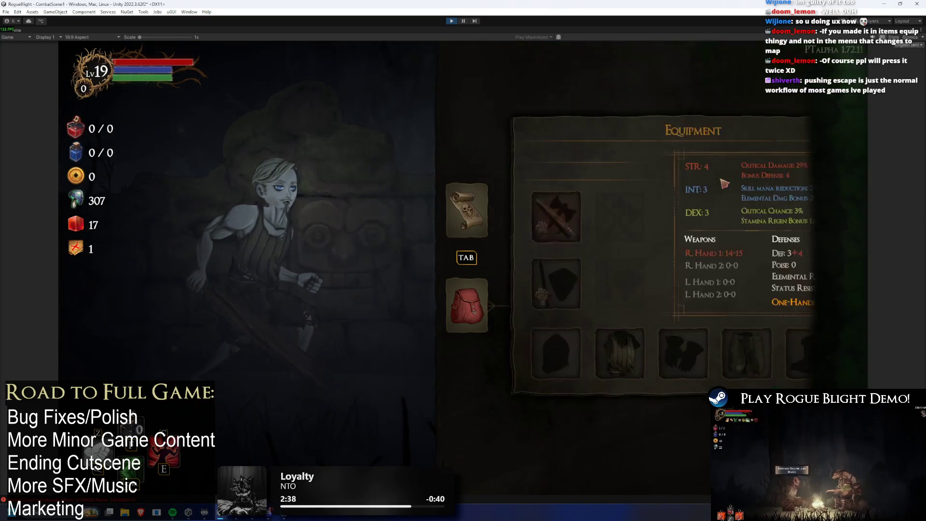
key(Escape)
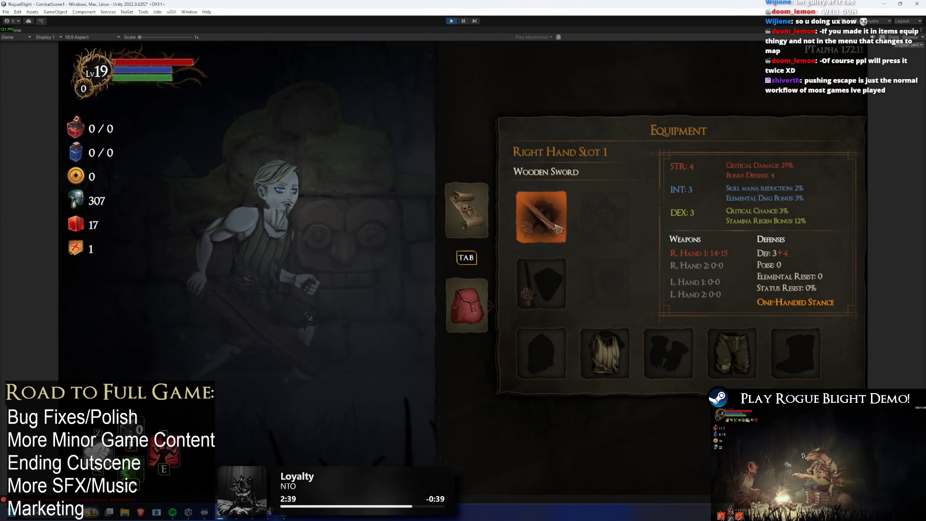
click(541, 217)
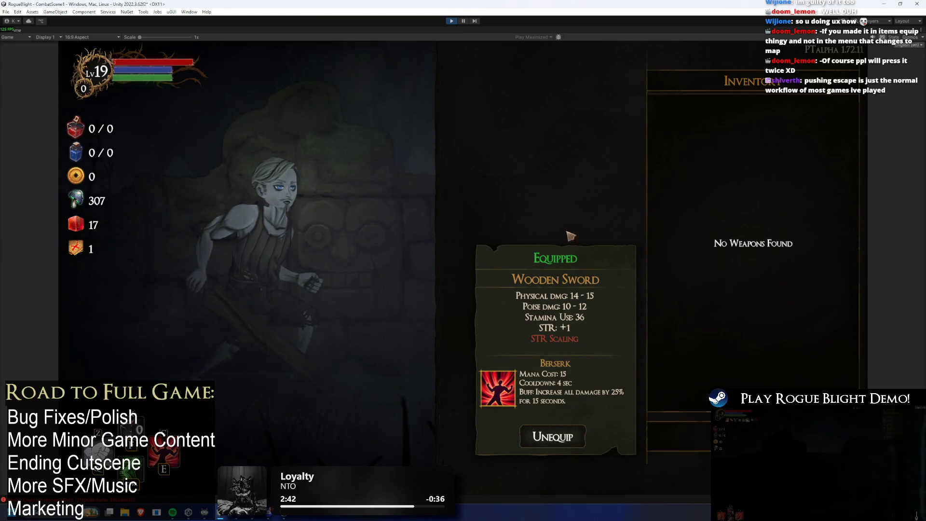
key(Escape)
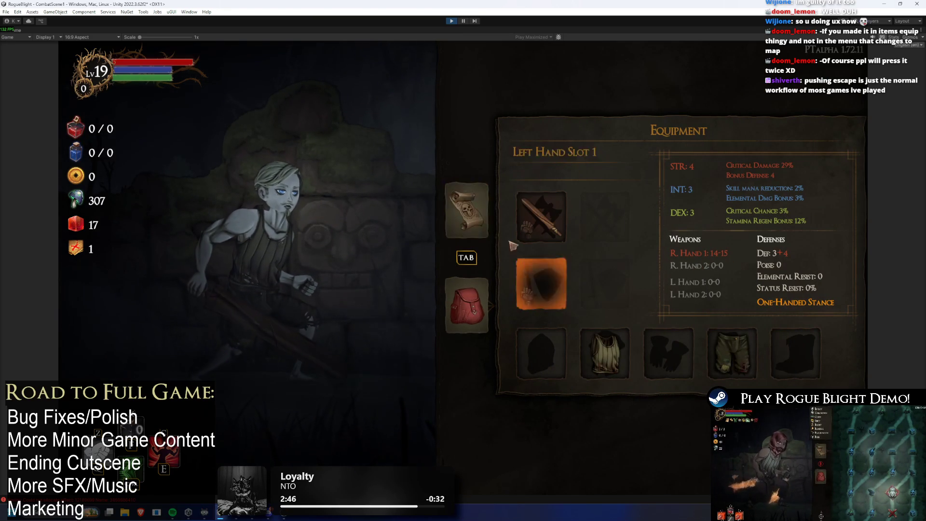
key(Escape)
key(Escape)
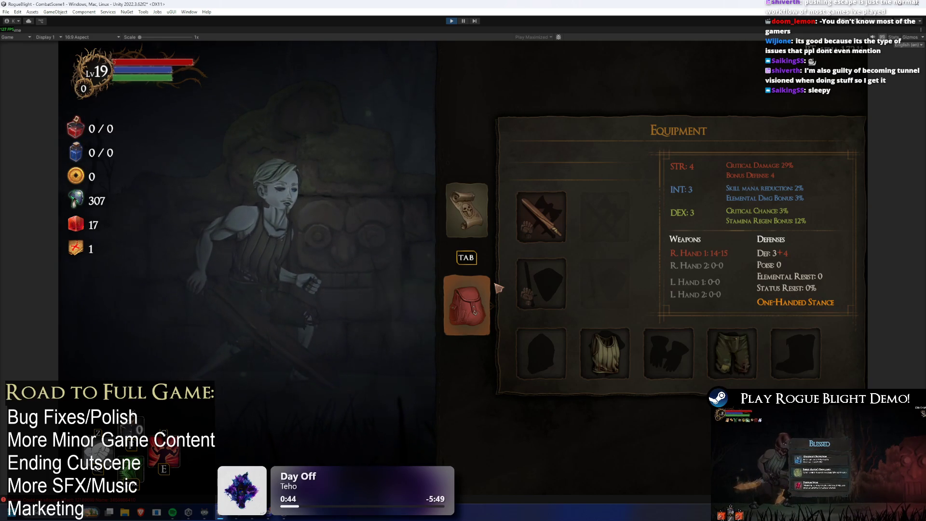
click(542, 209)
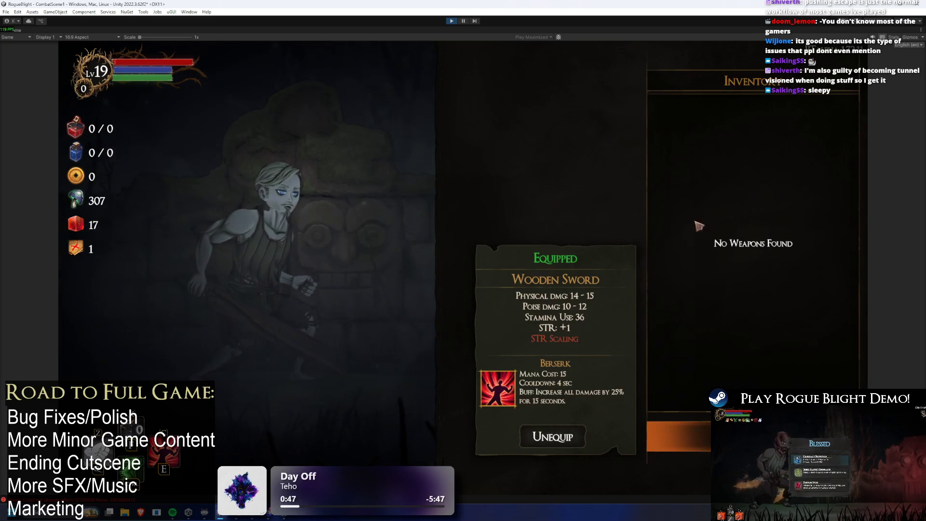
click(463, 21)
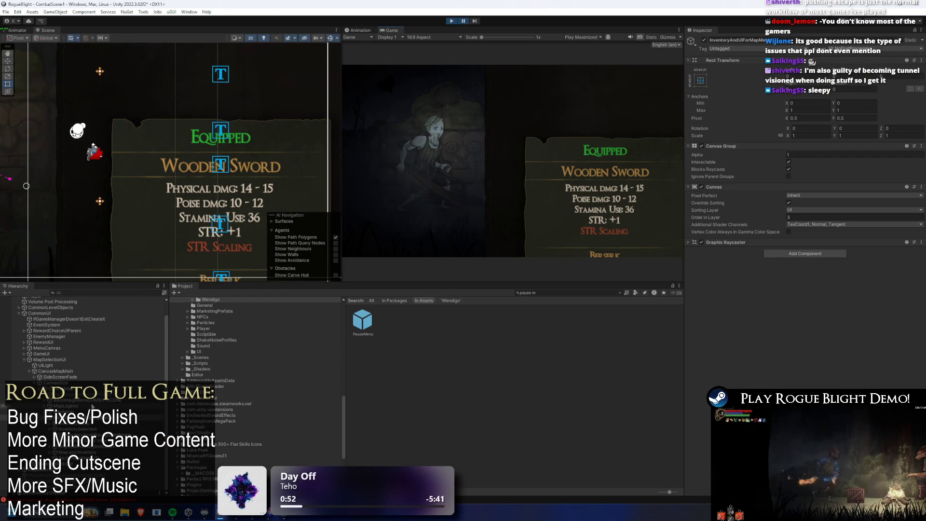
- Step through IndicatorMapWasSelected, Viewport, NoInventoryTypeText, InventoryHeader and InventoryList in the Hierarchy
click(90, 452)
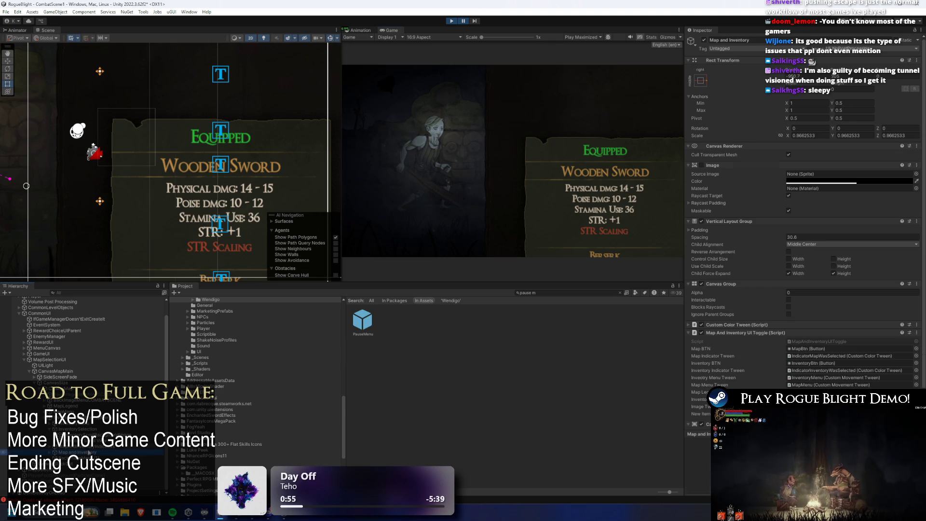
key(Up)
key(Up)
key(Up)
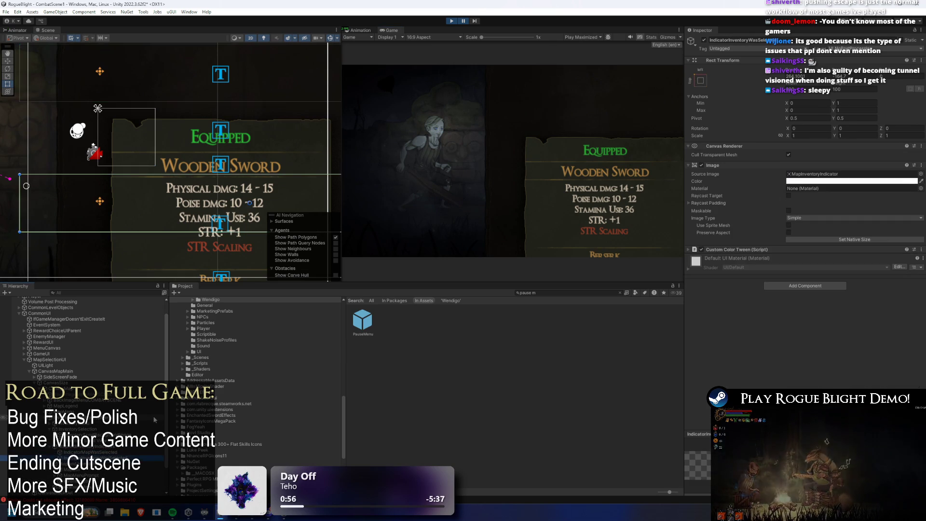
key(Down)
key(Down)
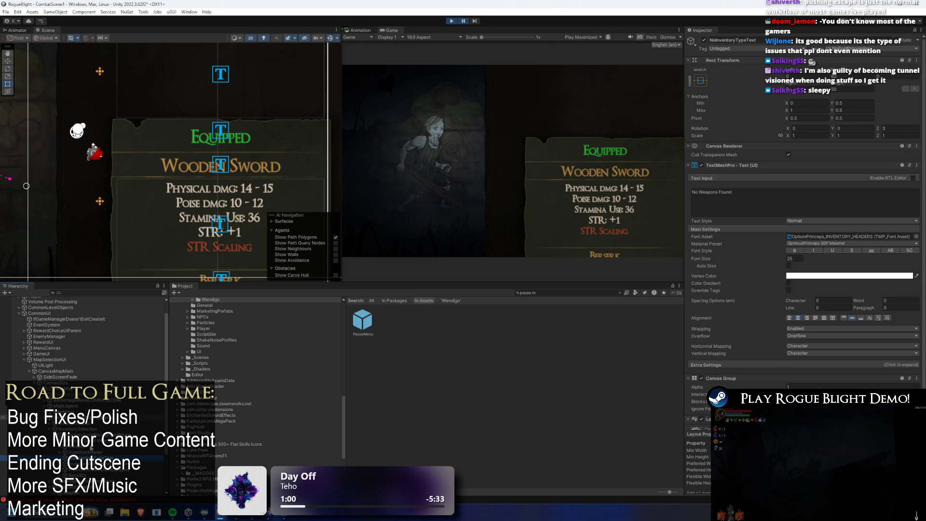
key(Up)
key(Up)
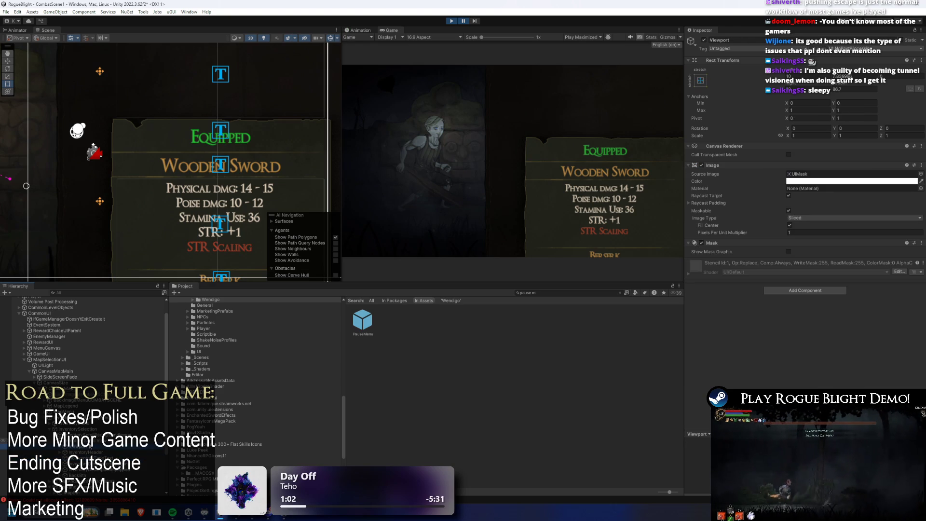
key(Down)
key(Down)
key(Down)
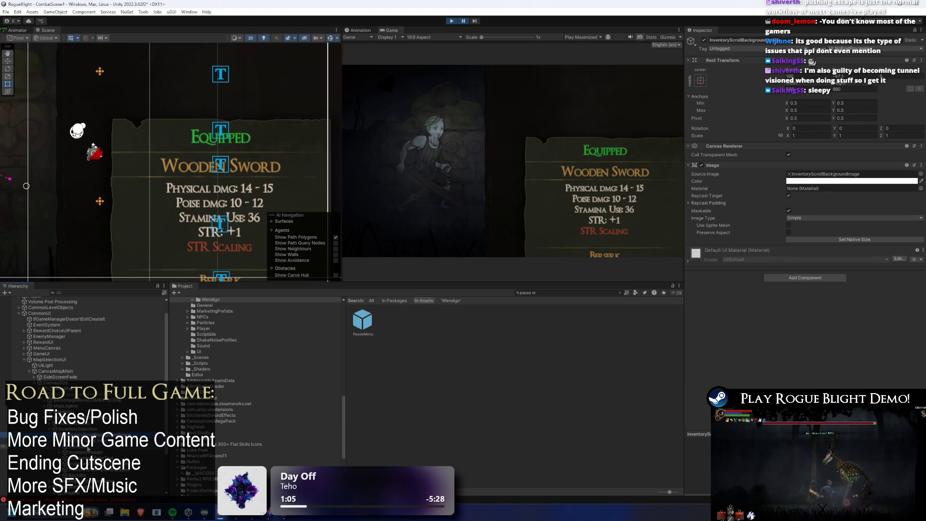
click(87, 452)
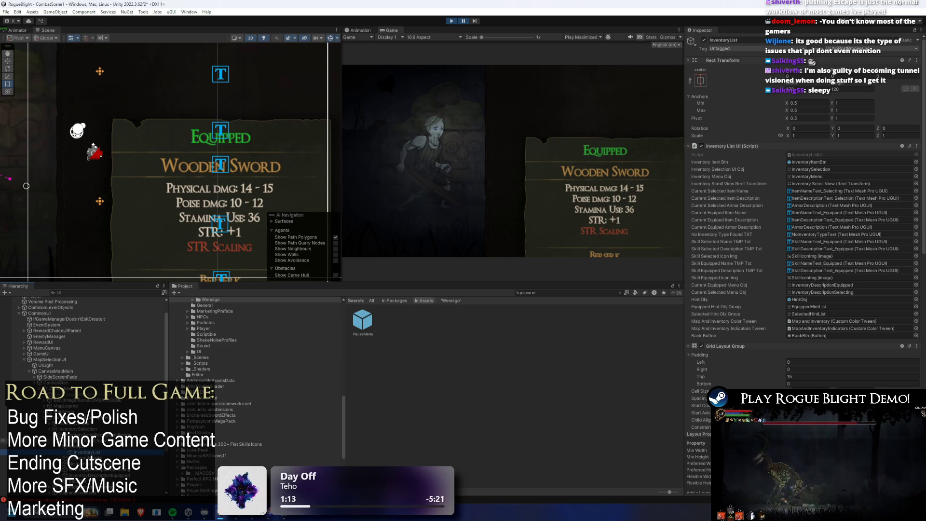
- Inspect MapAndInventoryIndicators, IndicatorMapWasSelected, InventoryBtn and MapMenuPrompt, then select the PauseMenu prefab asset
click(841, 329)
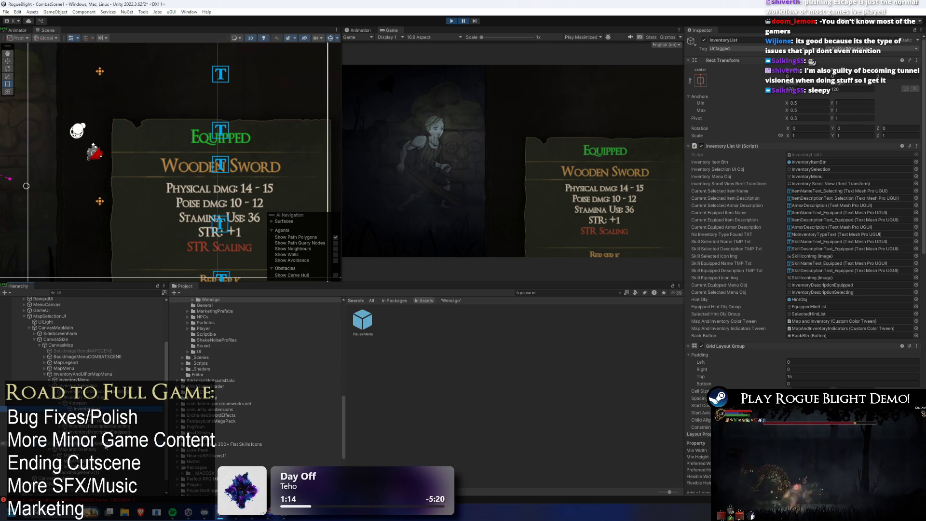
click(105, 448)
click(92, 449)
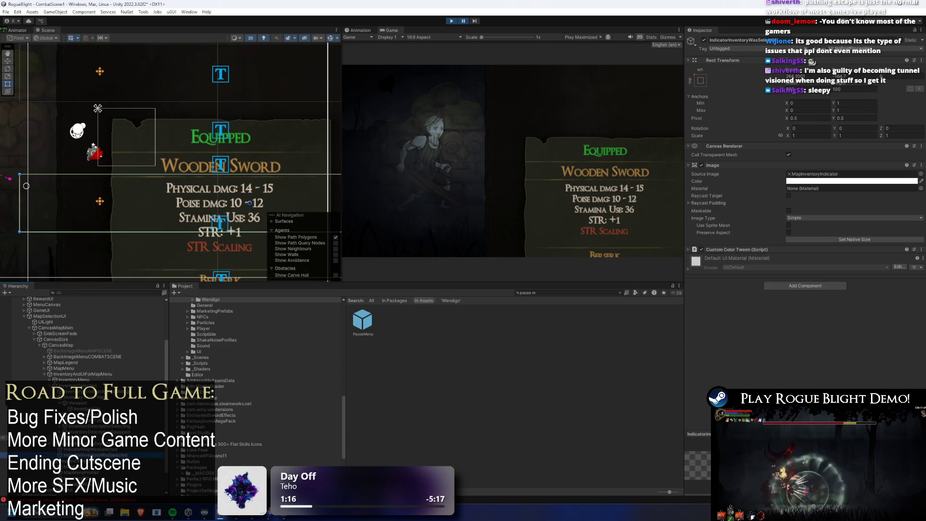
click(73, 478)
right_click(81, 473)
key(Escape)
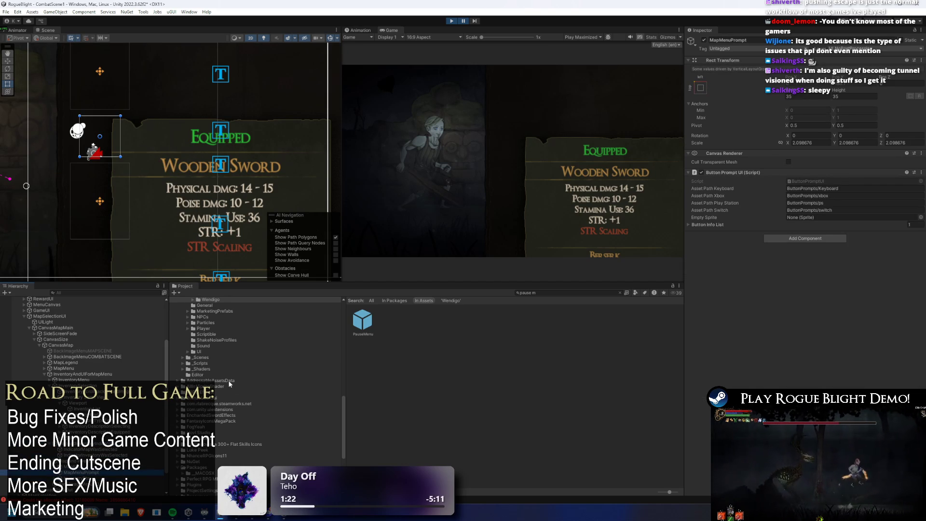
click(363, 320)
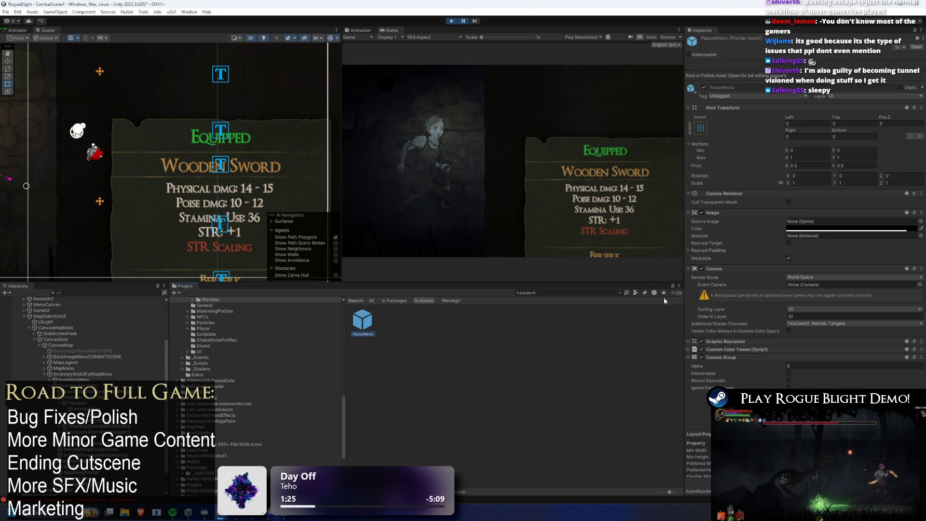
- Check the Visual Studio TODO notes, then open the PauseMenu prefab and ping MenuBtn's PauseBTN script
click(257, 517)
key(alt+Tab)
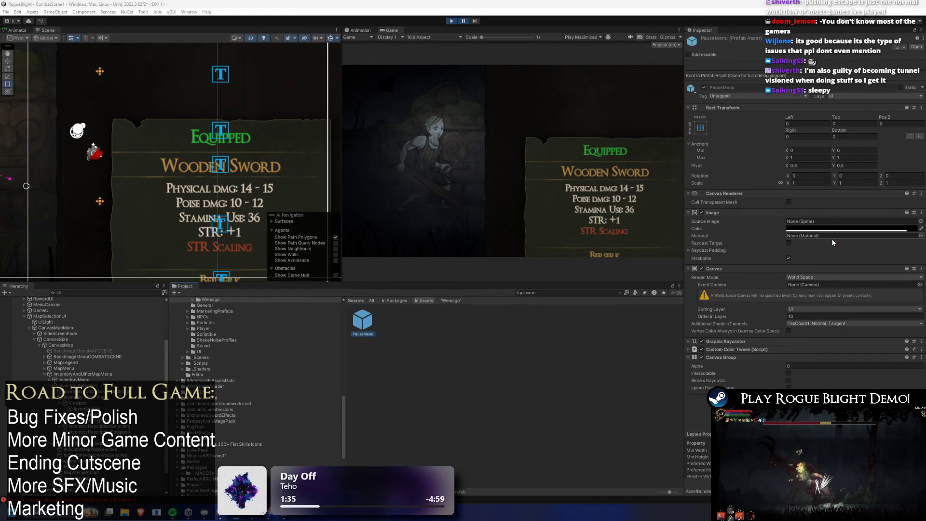
double_click(363, 320)
click(48, 320)
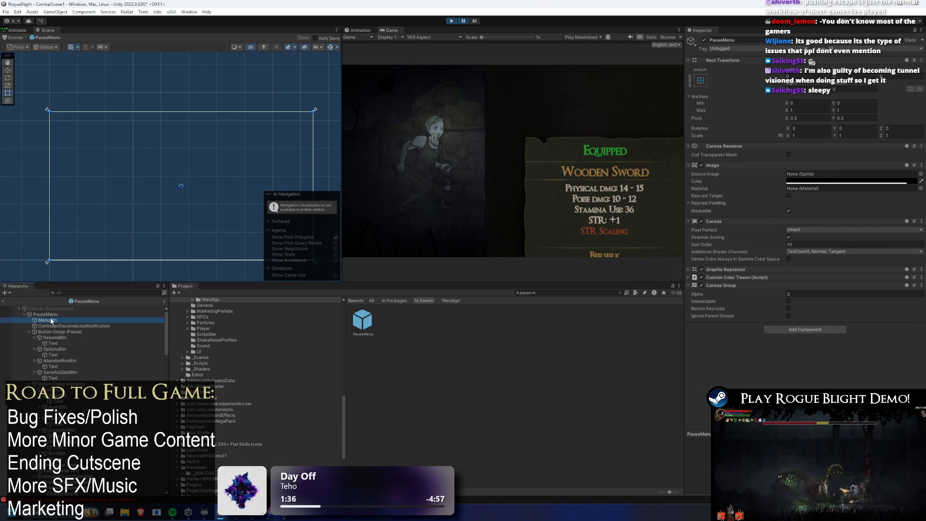
click(832, 173)
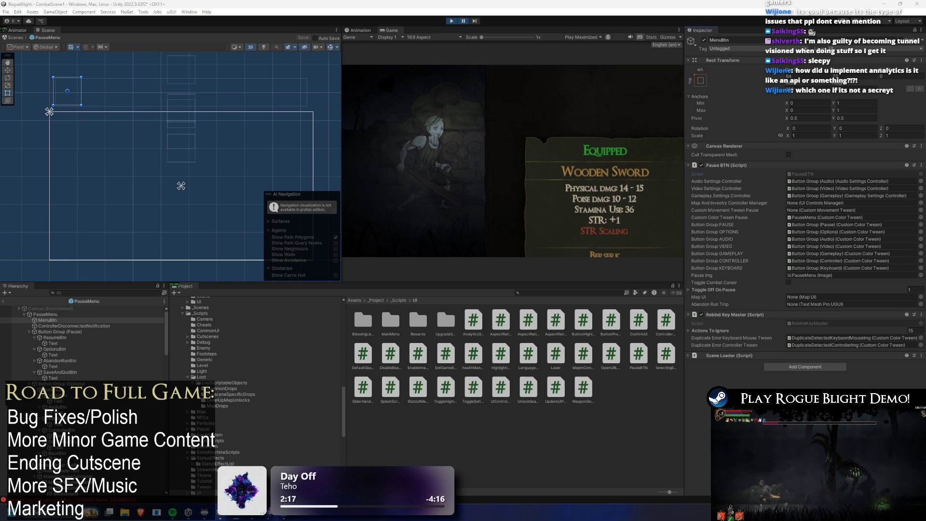
key(super)
key(super)
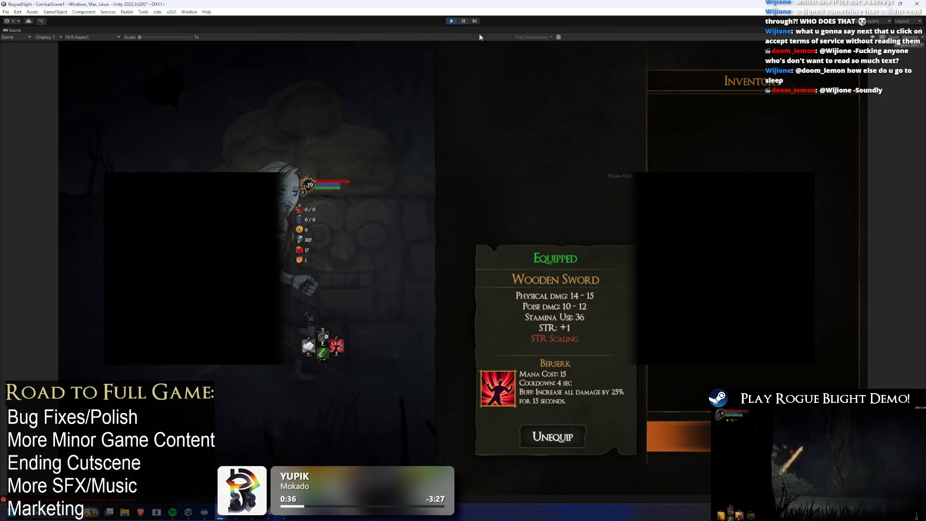
- Open the body armour list from its slot, return to Equipment, toggle to the map, and pause
key(Up)
key(Up)
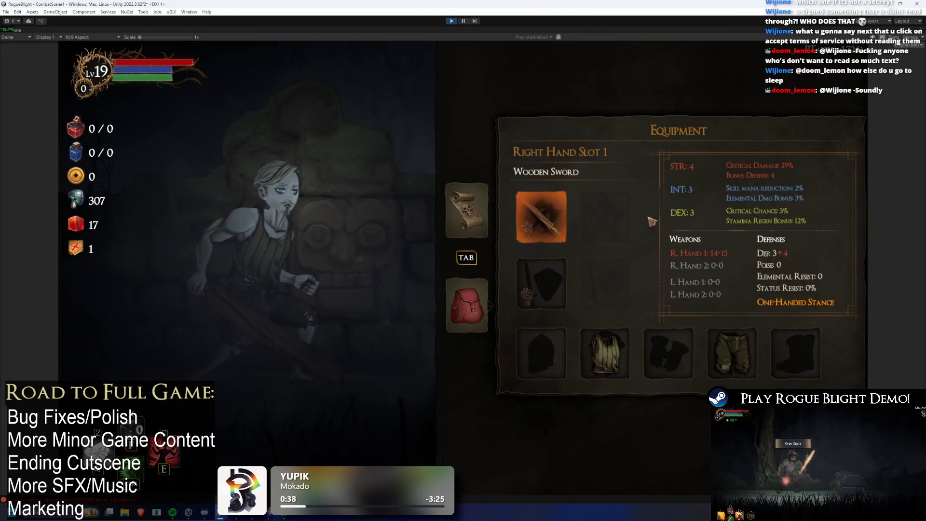
key(Left)
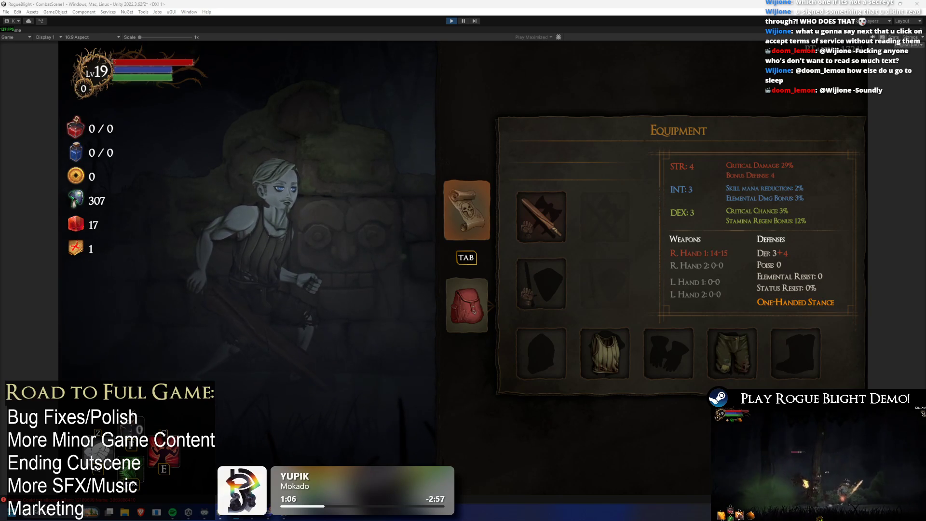
click(604, 350)
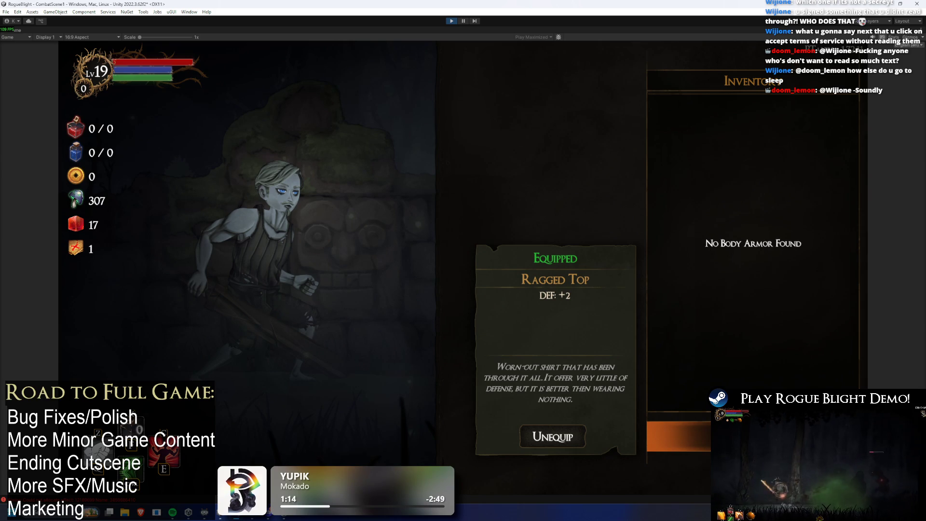
key(Escape)
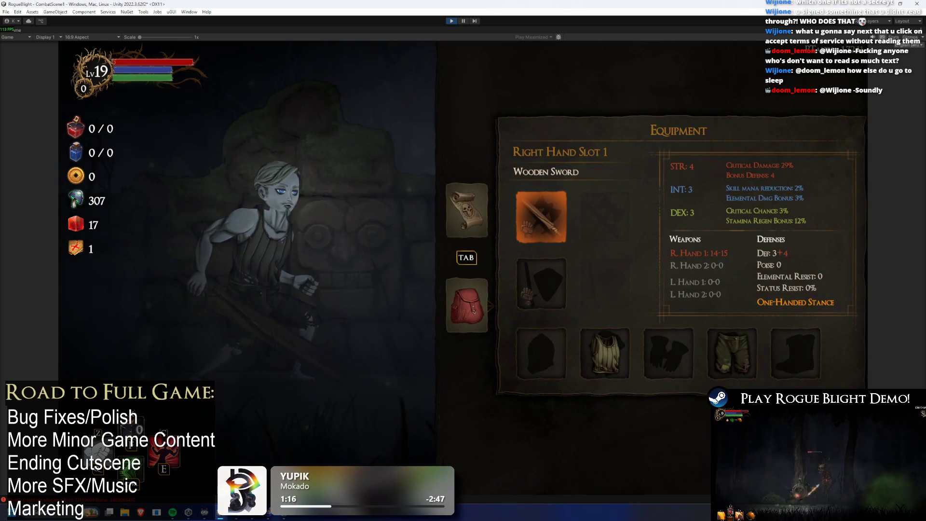
key(Tab)
key(Tab)
key(Tab)
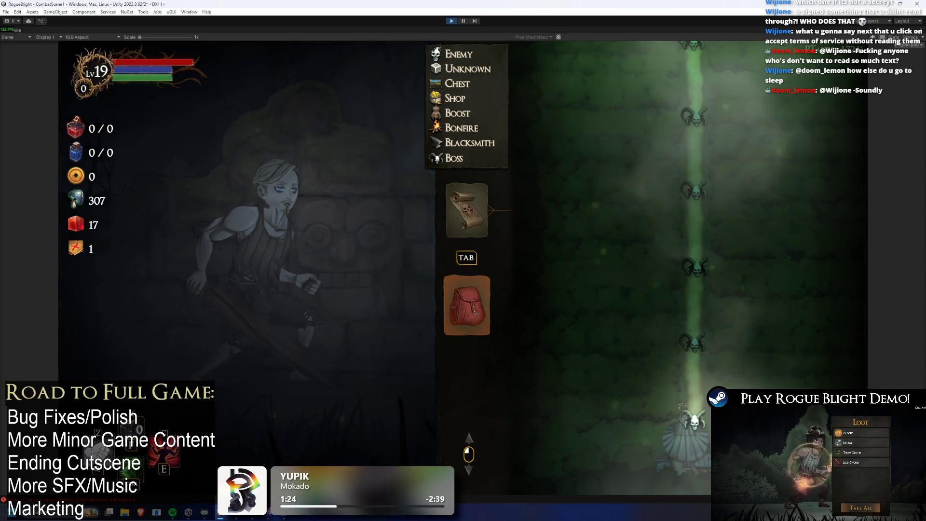
click(467, 20)
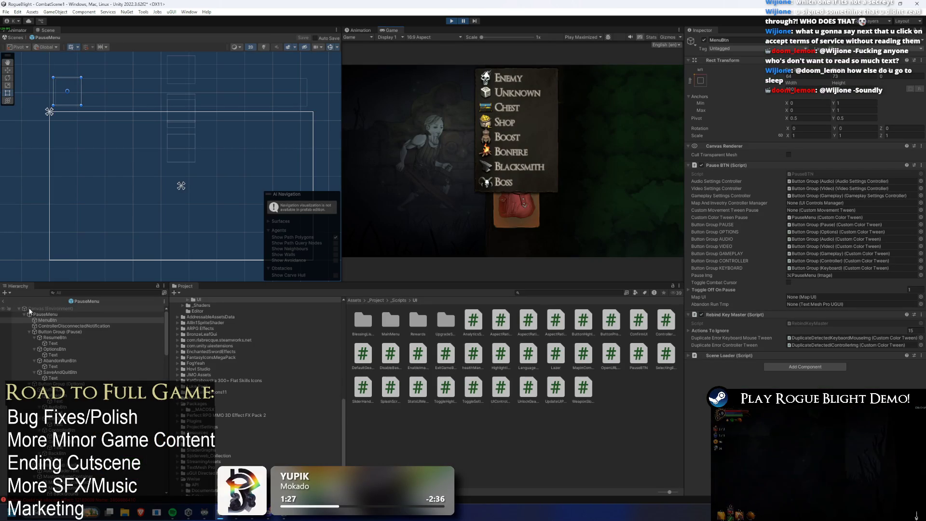
- Exit prefab mode, filter the Hierarchy by 'btn' to find InventoryBtn, and ping the MapAndInventoryUIToggle script
click(3, 301)
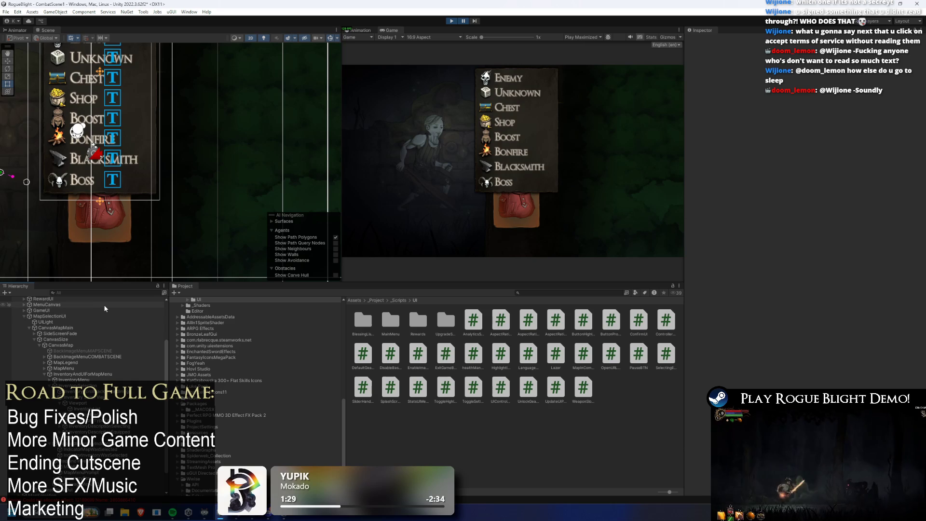
click(99, 293)
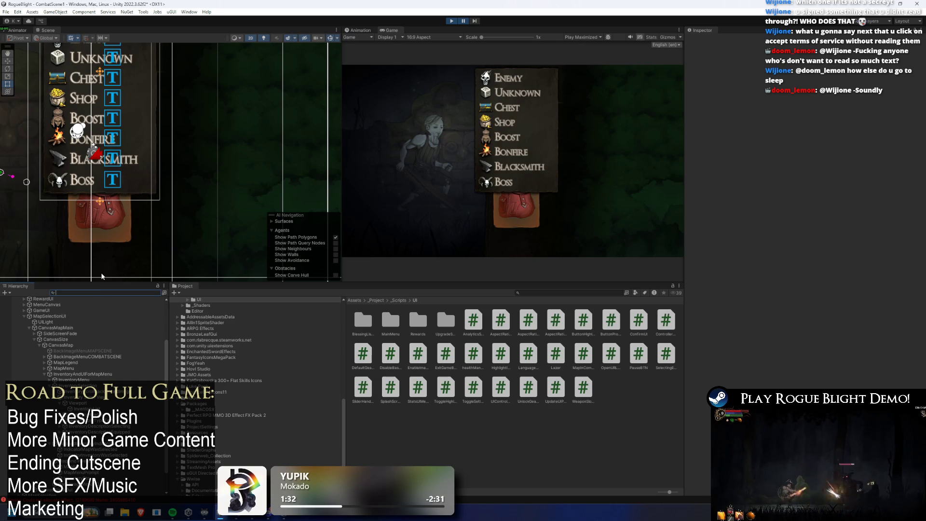
text(btn)
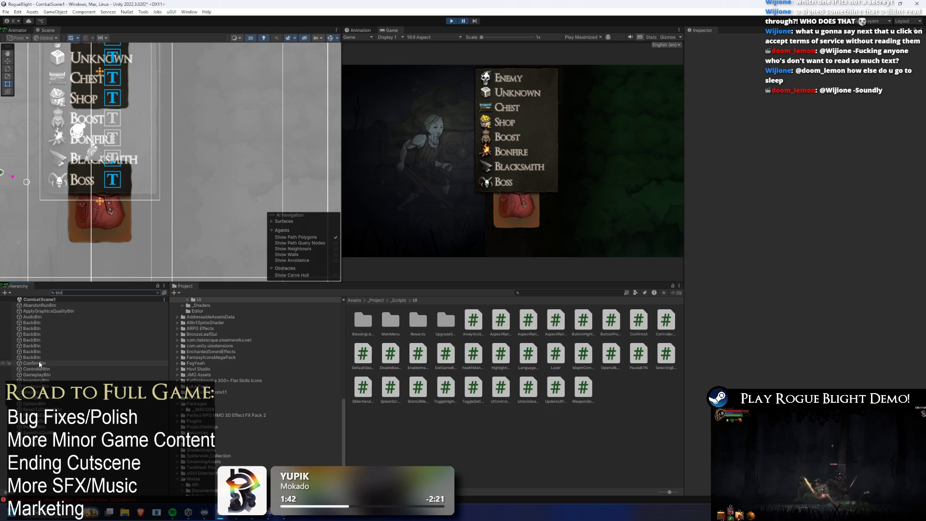
click(53, 381)
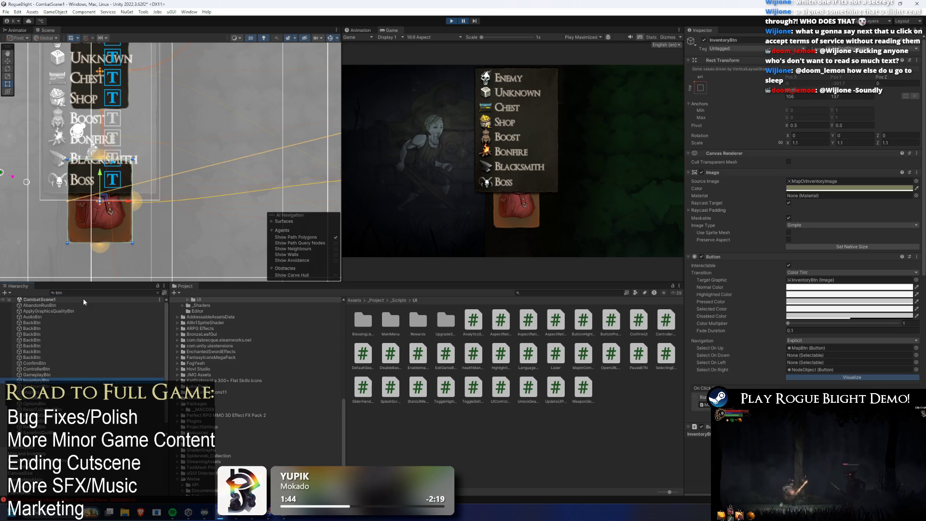
scroll(796, 240, down, 4)
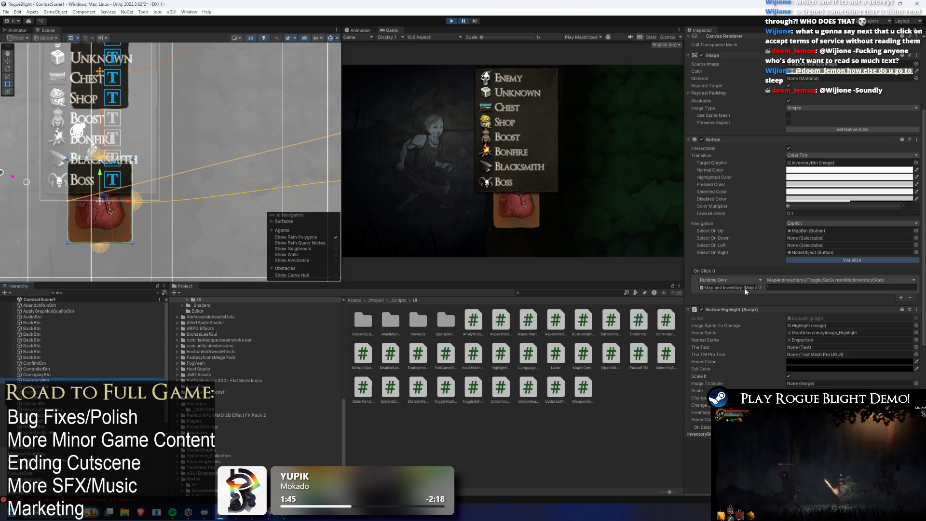
click(747, 288)
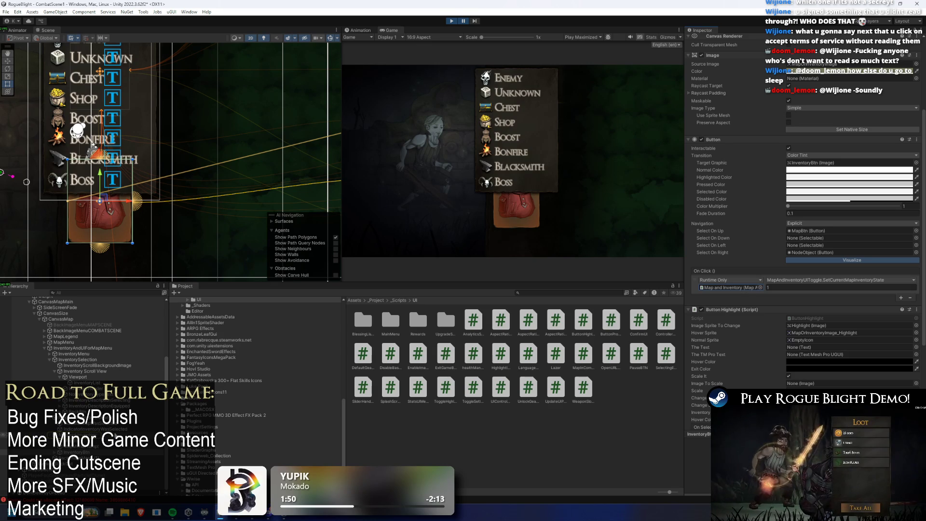
click(114, 436)
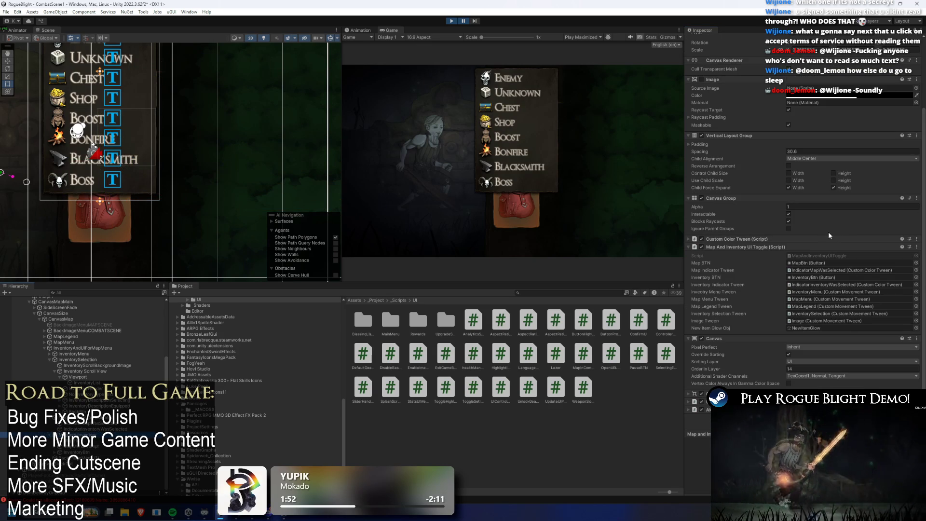
click(822, 257)
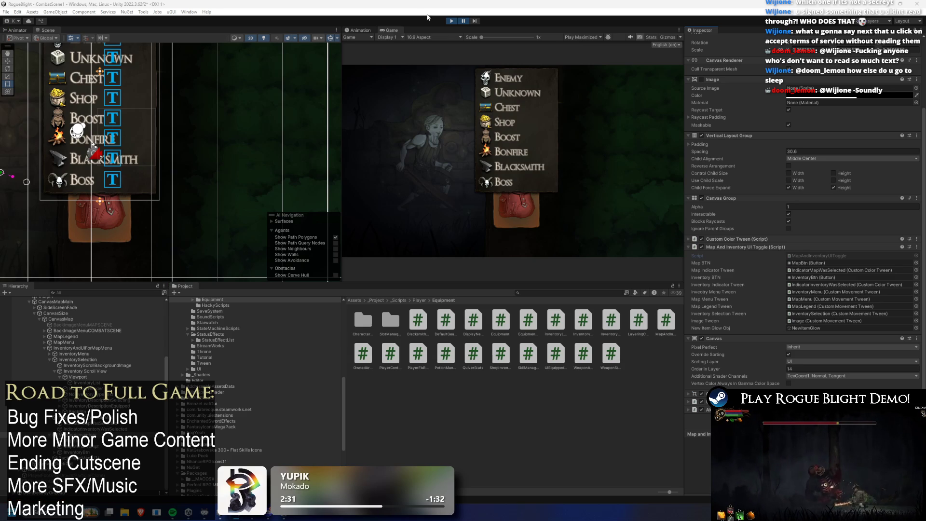
key(ctrl+shift+p)
- Stop play mode, find CombatScene via a 'com' Project search, open it, and press Play
key(ctrl+p)
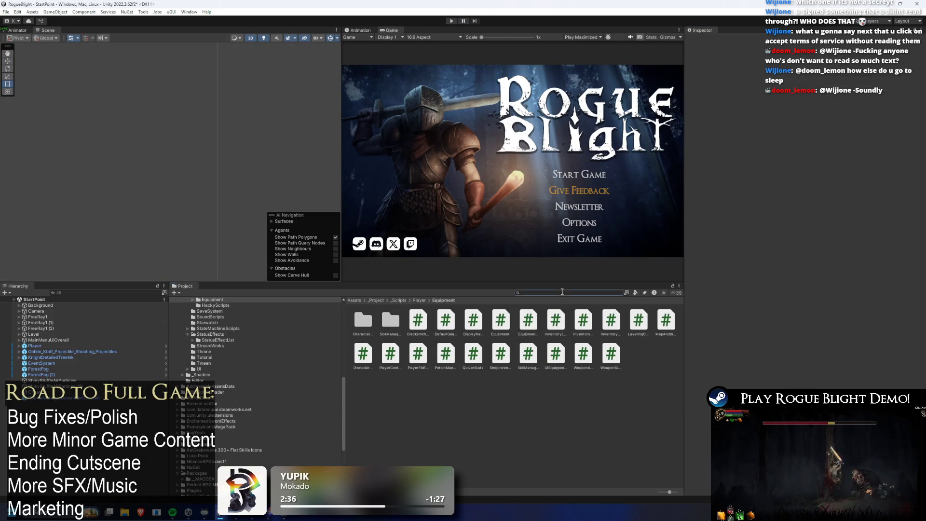
text(combat)
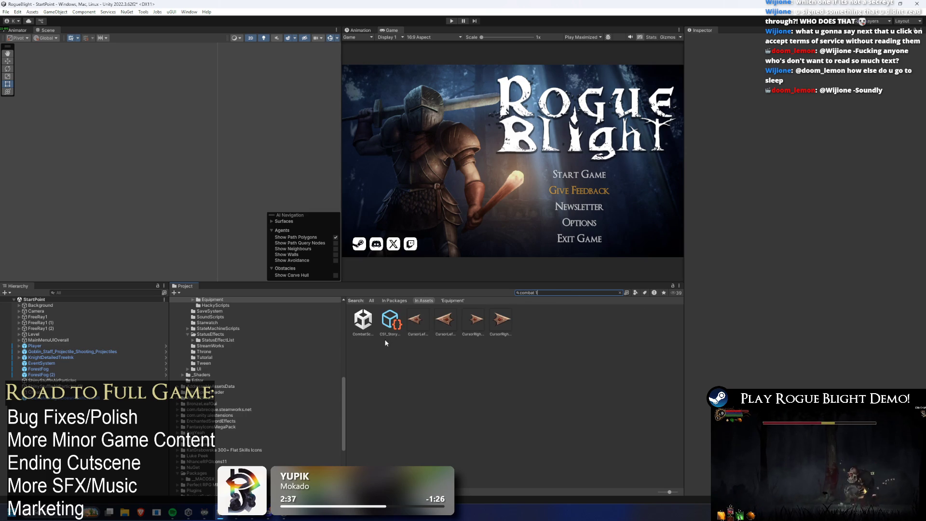
double_click(363, 320)
click(452, 21)
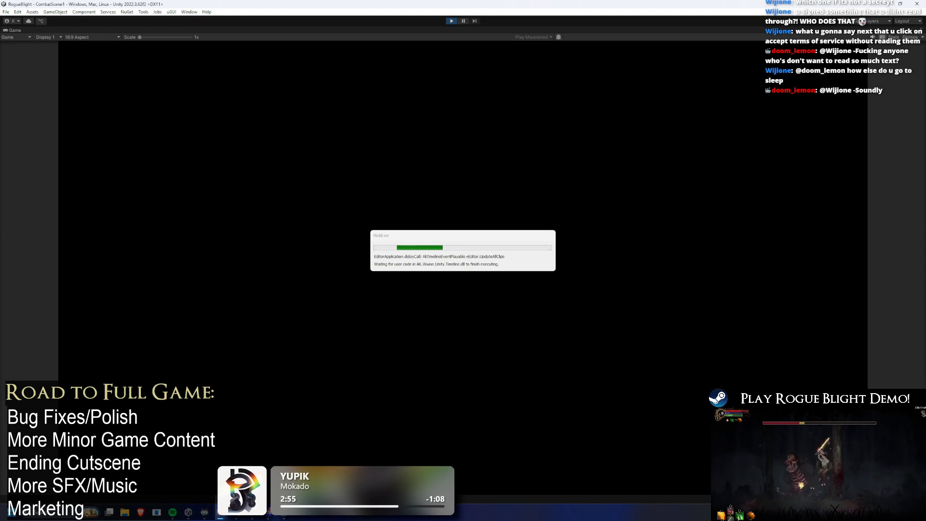
- Open the Equipment panel, select a slot, and toggle the pause menu open and closed repeatedly
key(Tab)
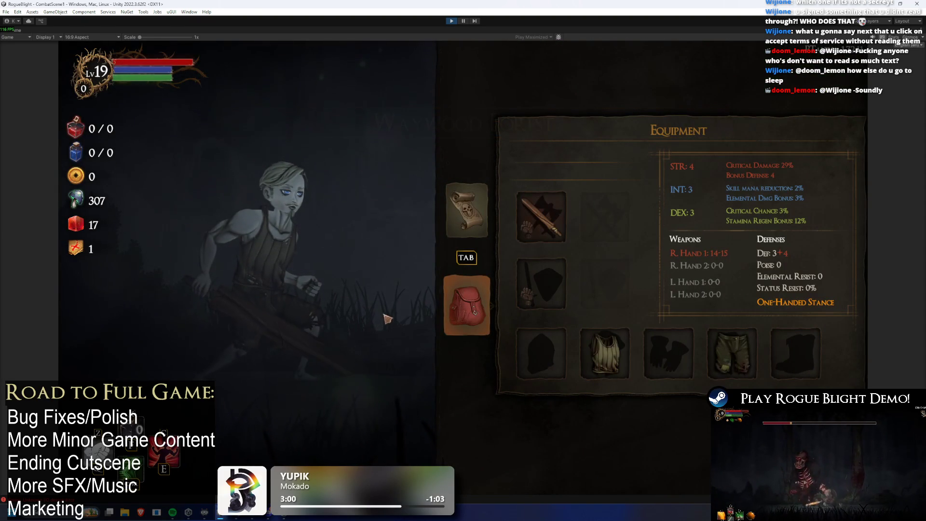
click(547, 225)
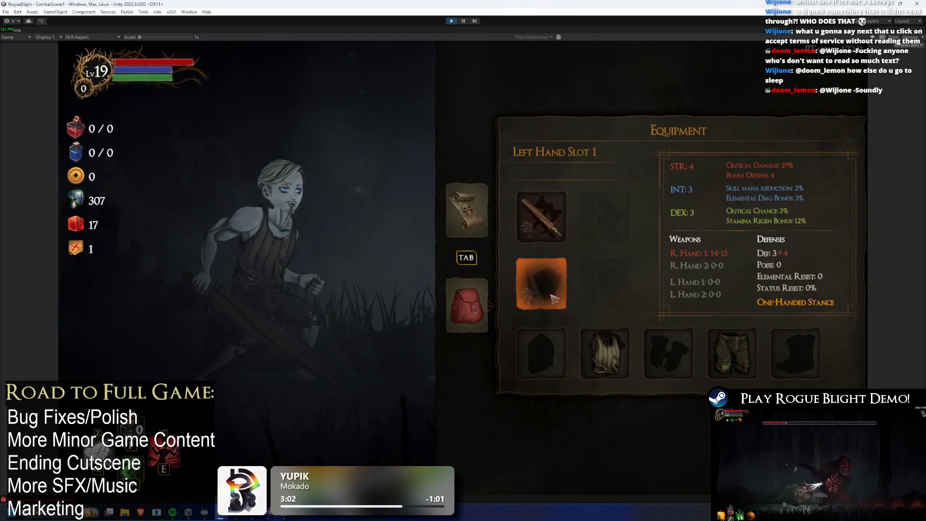
key(Escape)
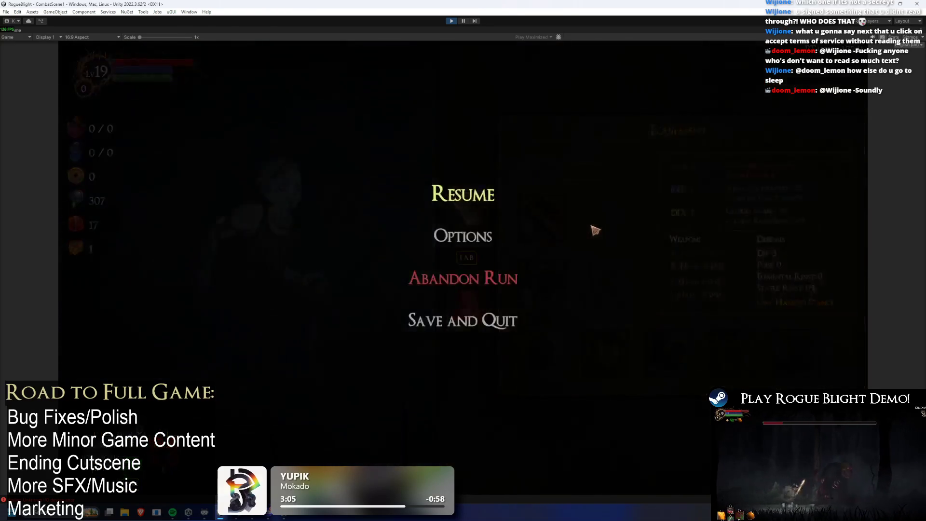
key(Escape)
key(Tab)
key(Escape)
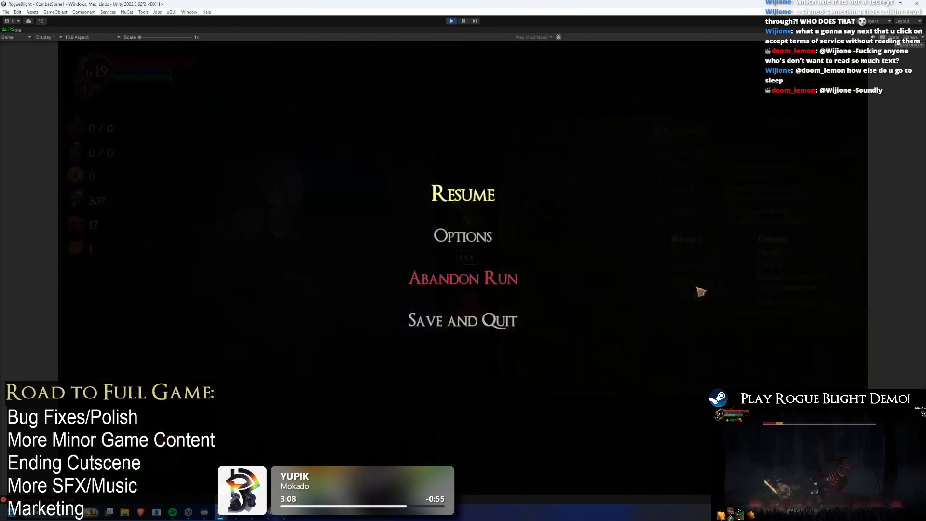
key(Escape)
- Switch to the map and back to Equipment, show the Wooden Sword details, then stop play mode
key(Escape)
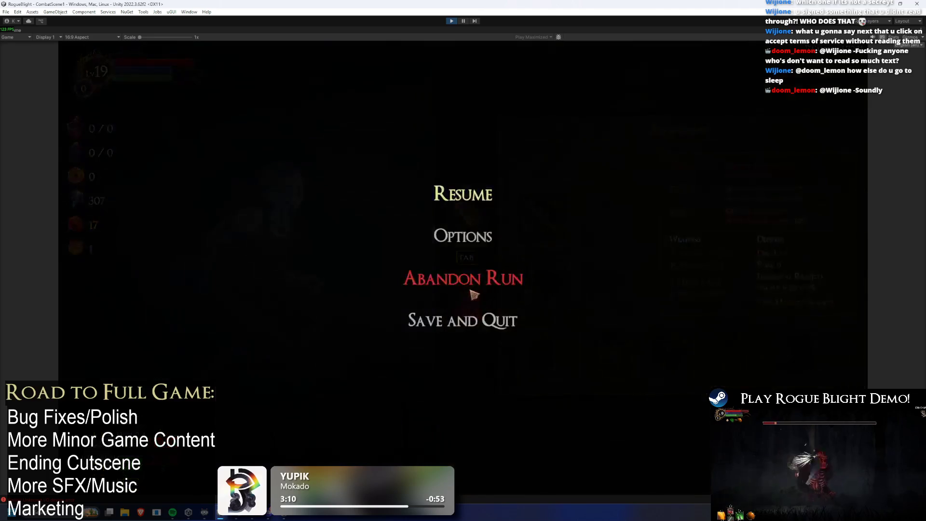
key(Escape)
key(Tab)
click(477, 305)
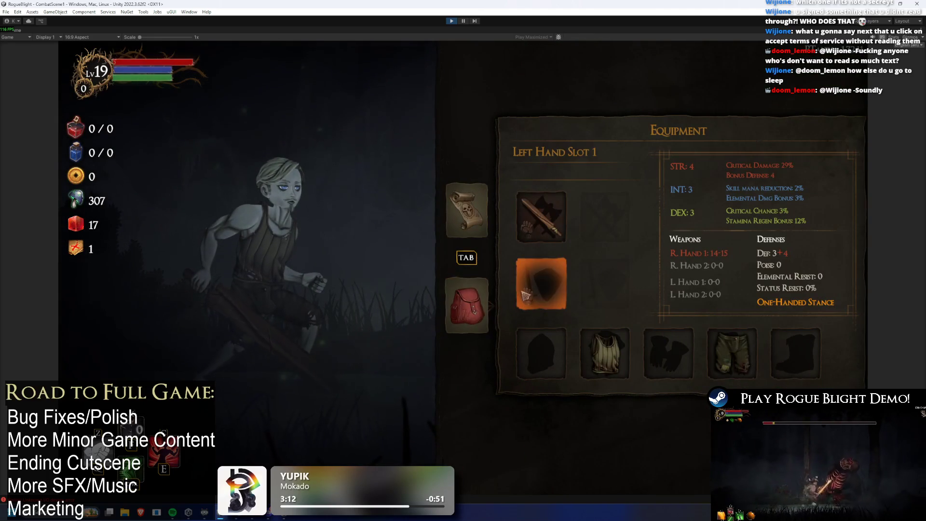
click(540, 284)
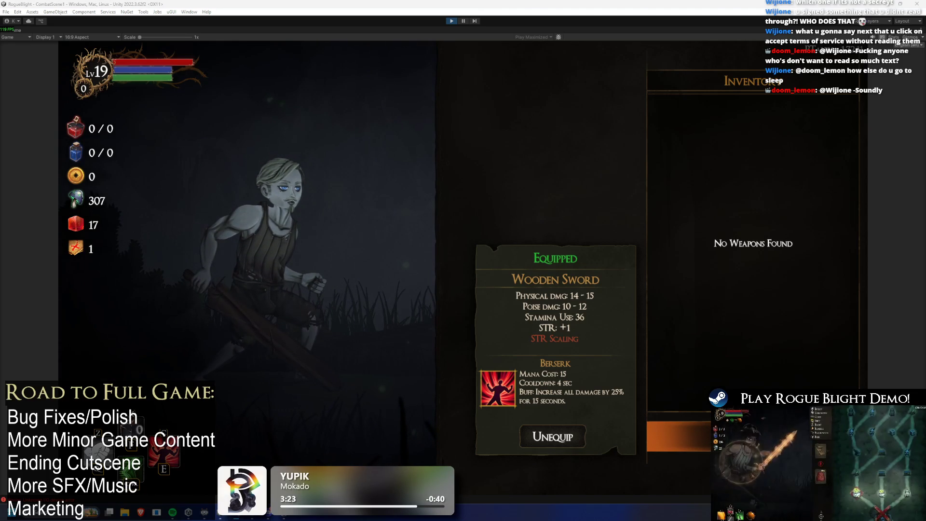
click(450, 22)
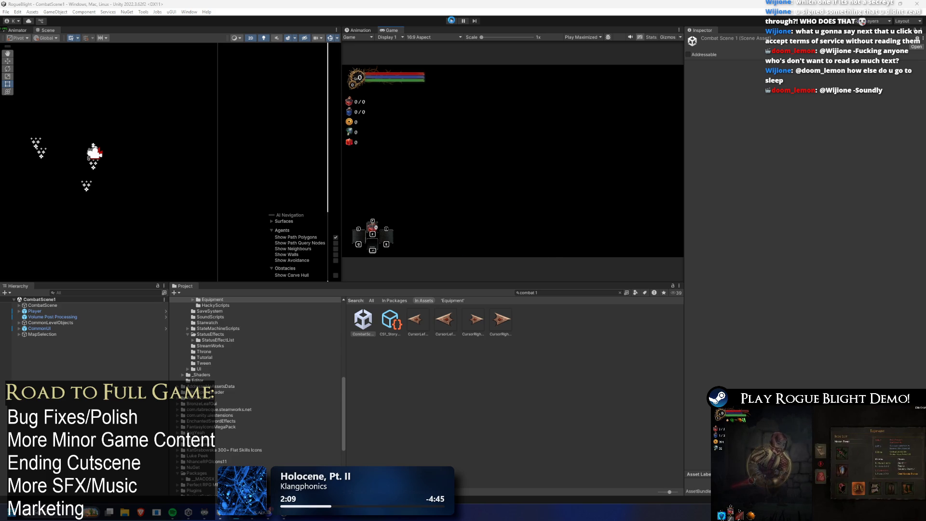
click(452, 21)
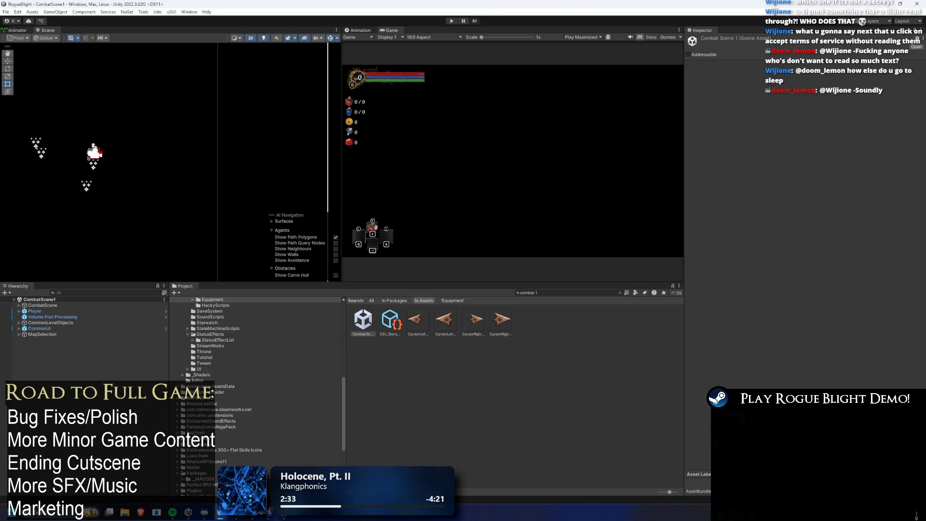
click(452, 21)
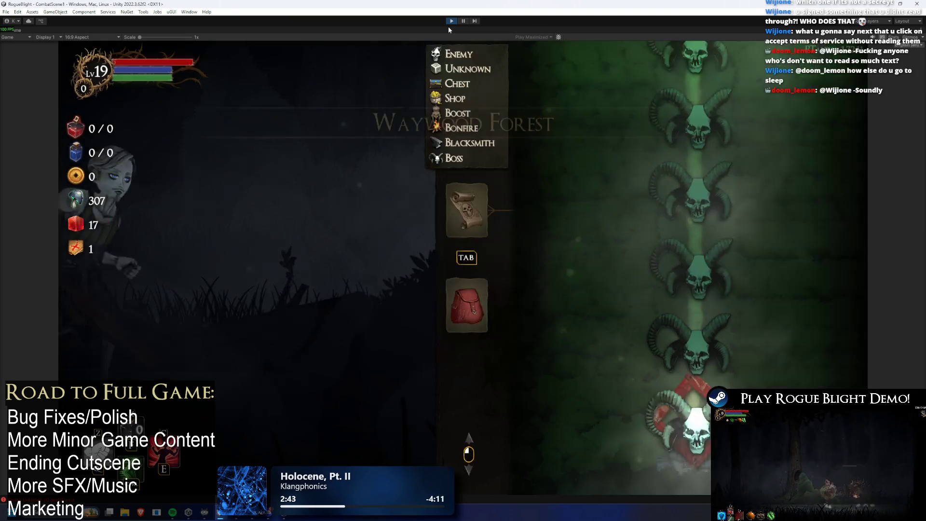
- Toggle the equipment panel open and closed over the map several times
key(Tab)
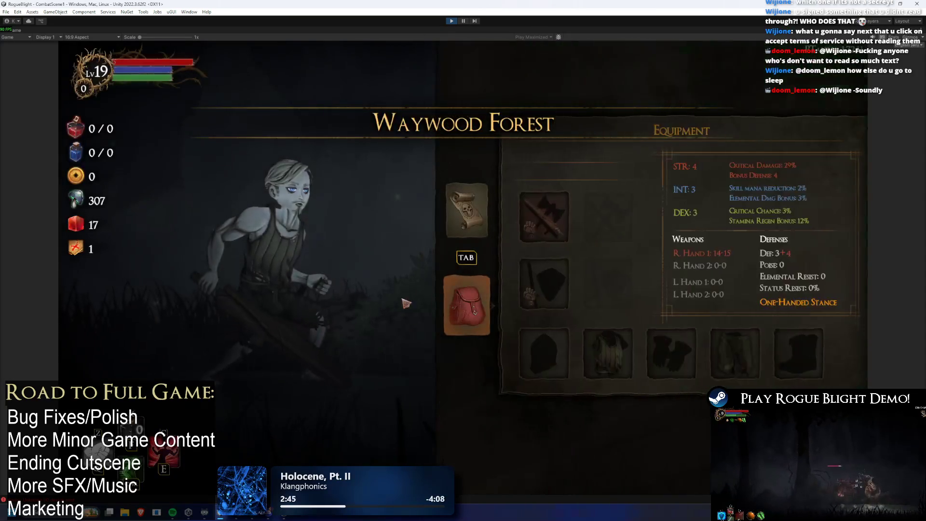
key(Escape)
key(Escape)
click(467, 306)
click(467, 307)
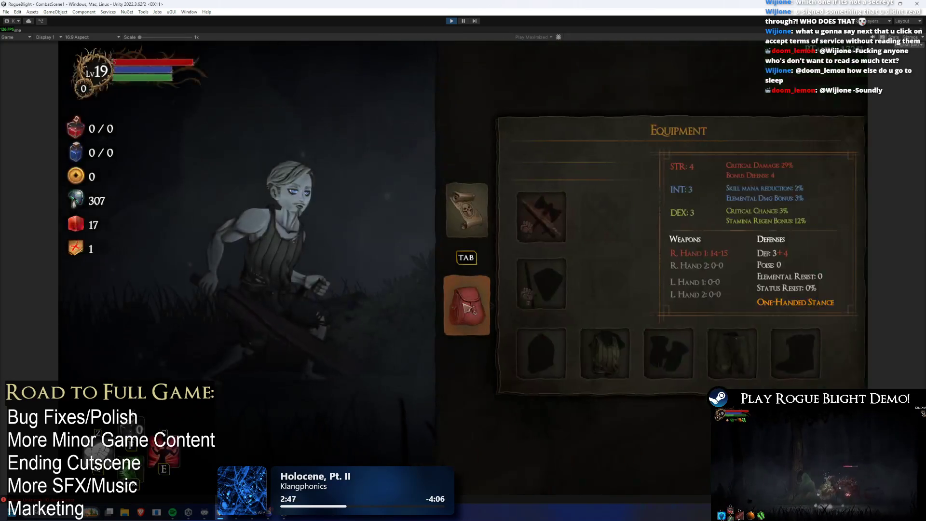
click(466, 306)
click(466, 306)
click(466, 309)
click(465, 312)
click(465, 313)
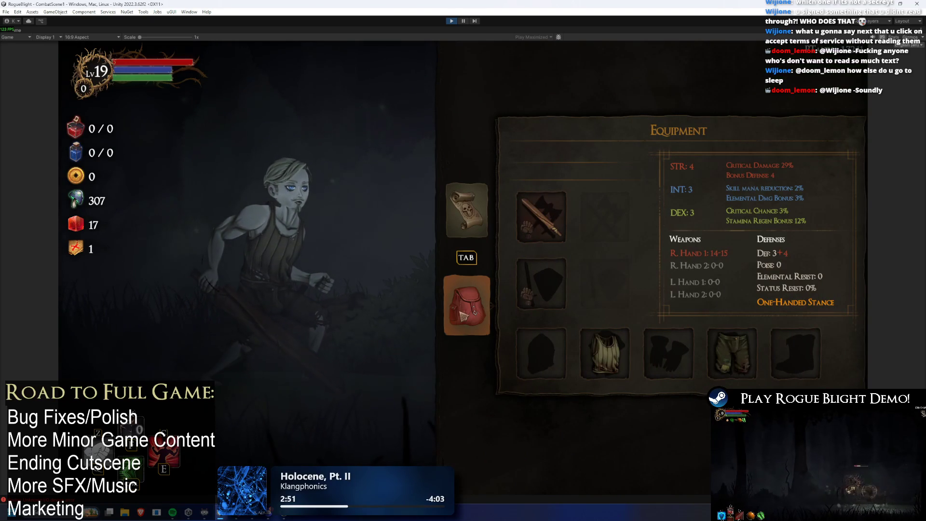
click(462, 313)
click(463, 314)
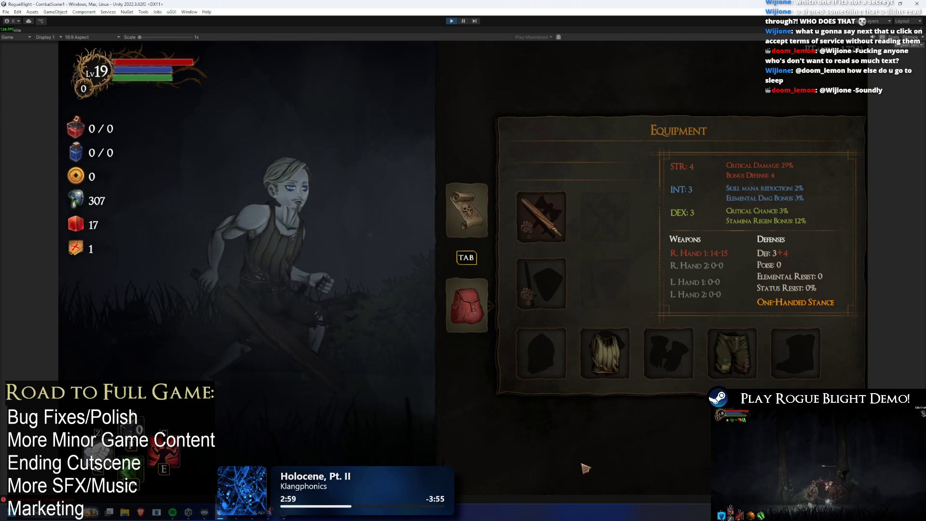
- Open and close the right-hand weapon slot list, then cycle through map and pause menu
click(555, 236)
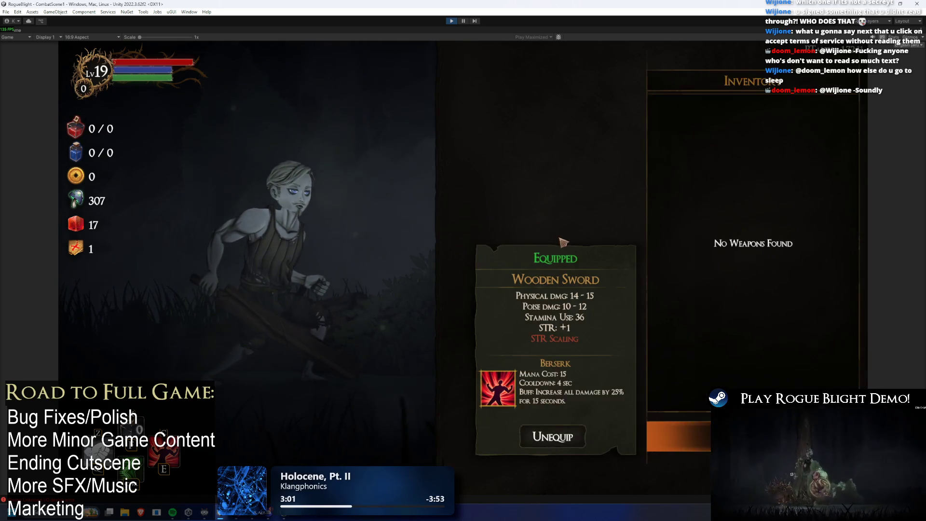
right_click(562, 252)
key(Tab)
key(Escape)
key(Escape)
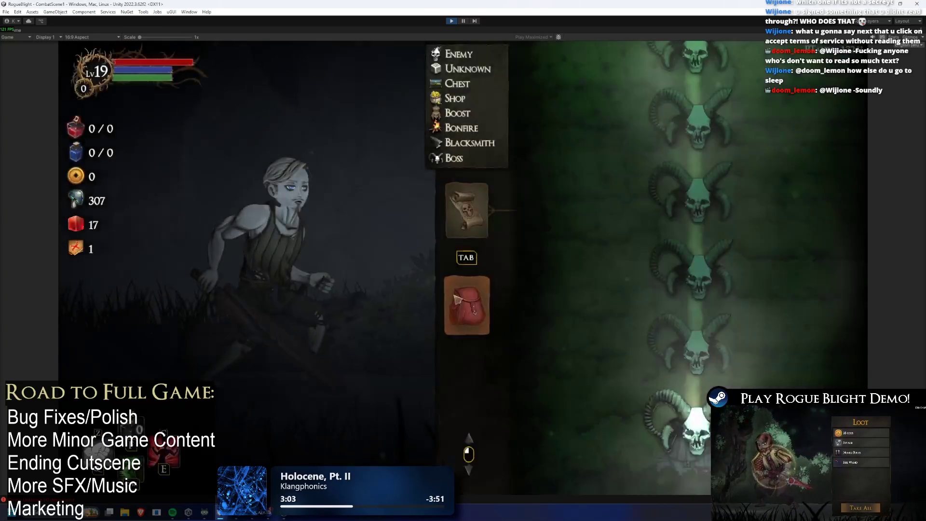
key(Tab)
- Open and close the gloves and feet slot inventories, switching between map and equipment
click(669, 353)
right_click(555, 226)
key(Tab)
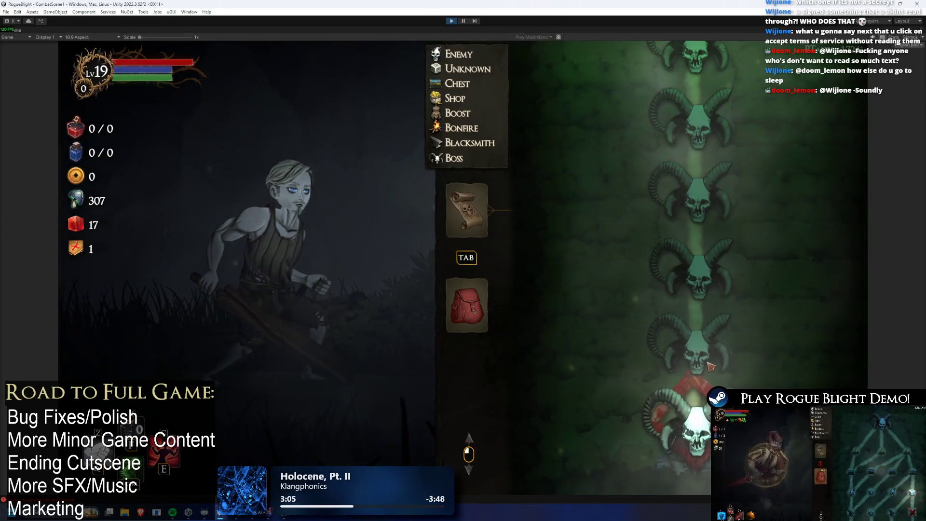
key(Tab)
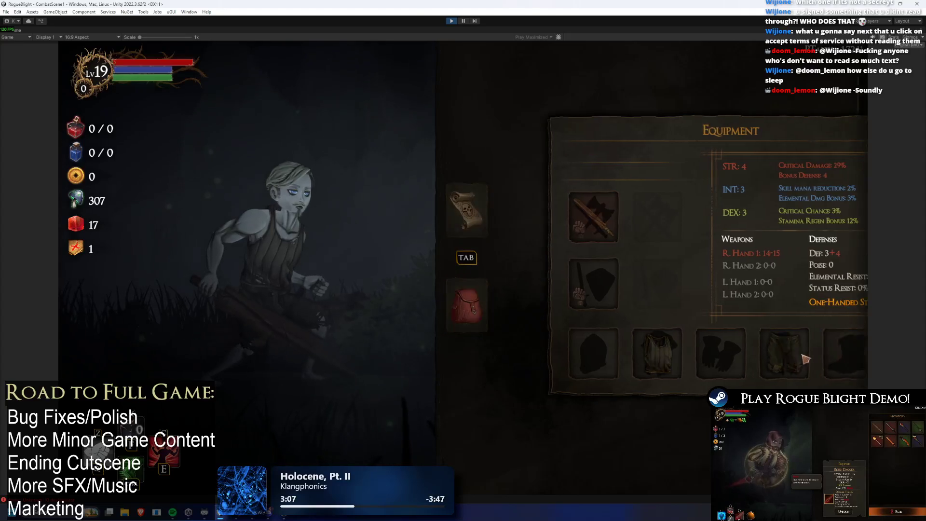
key(Tab)
key(Tab)
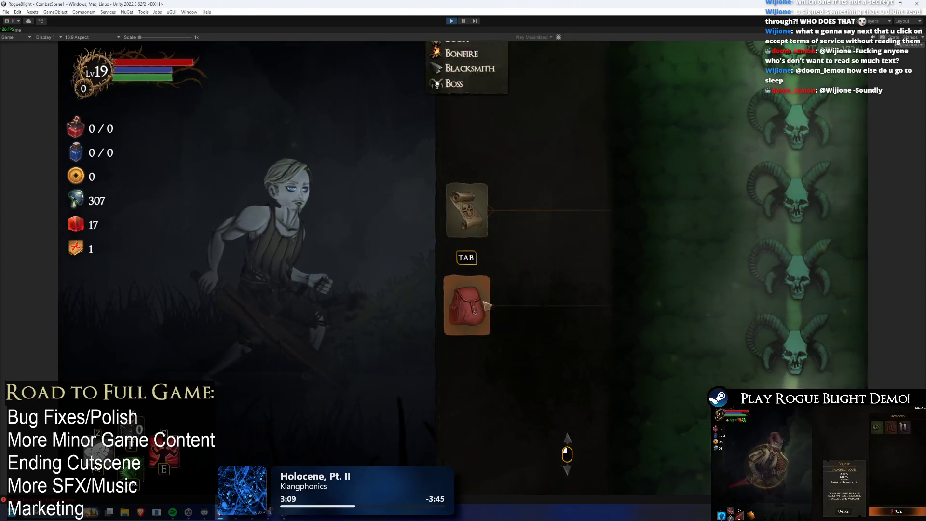
click(799, 369)
right_click(791, 367)
key(Tab)
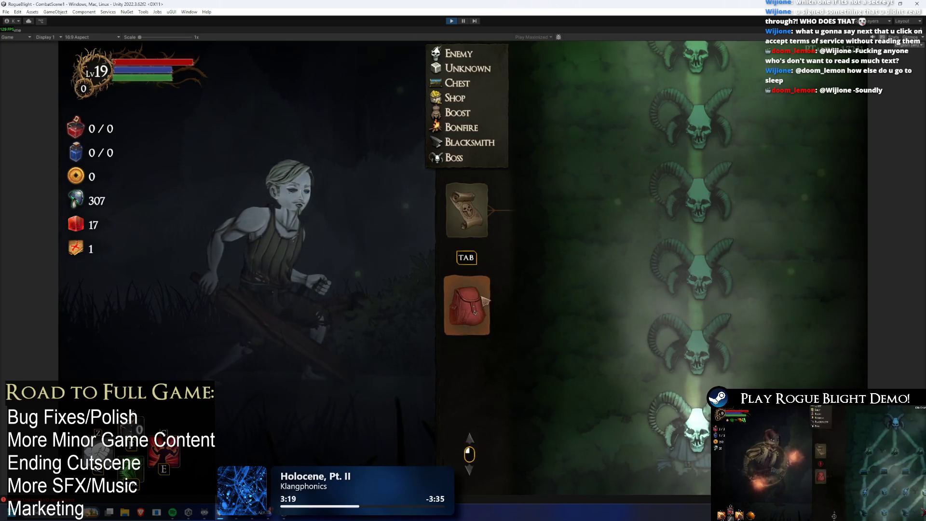
- Reopen the equipment panel, return to the map, then bring up the pause menu
click(467, 304)
click(467, 210)
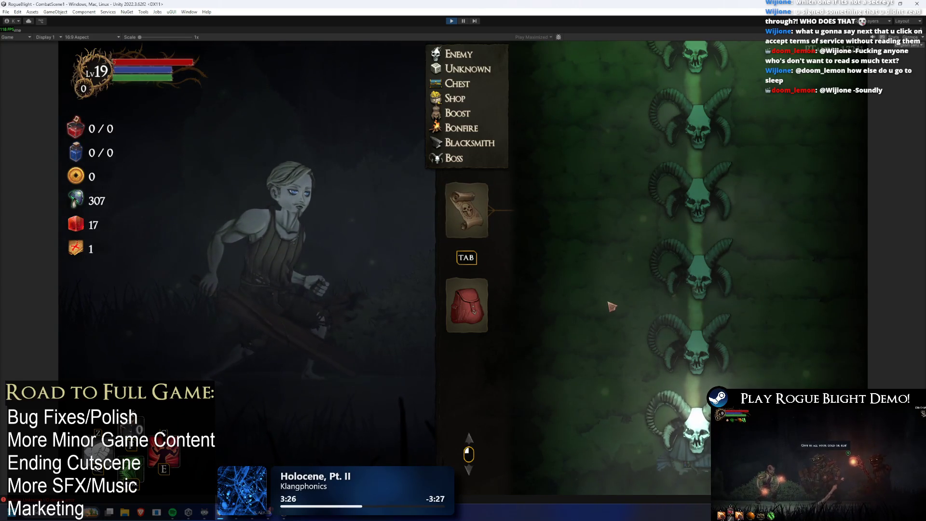
key(Tab)
key(Tab)
key(Tab)
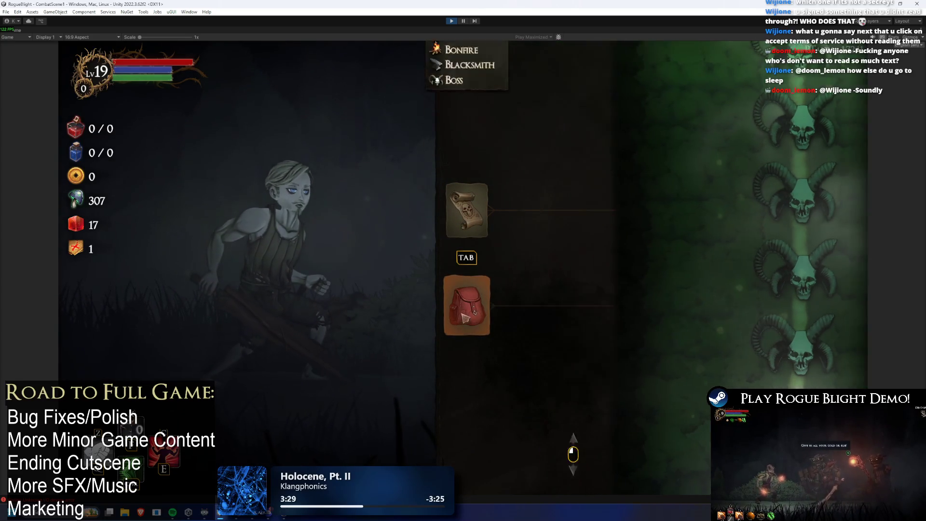
key(Escape)
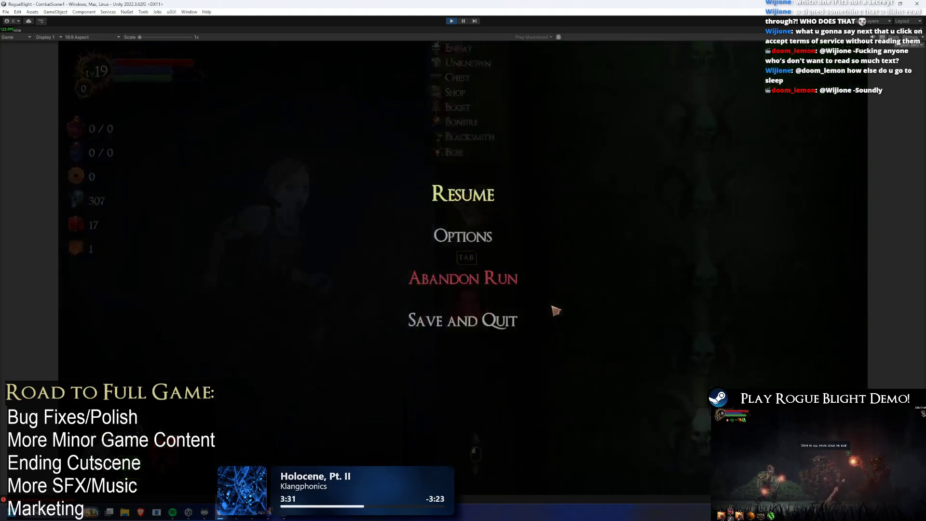
- Close the pause menu and map overlays to return to gameplay
key(Escape)
key(Escape)
key(Tab)
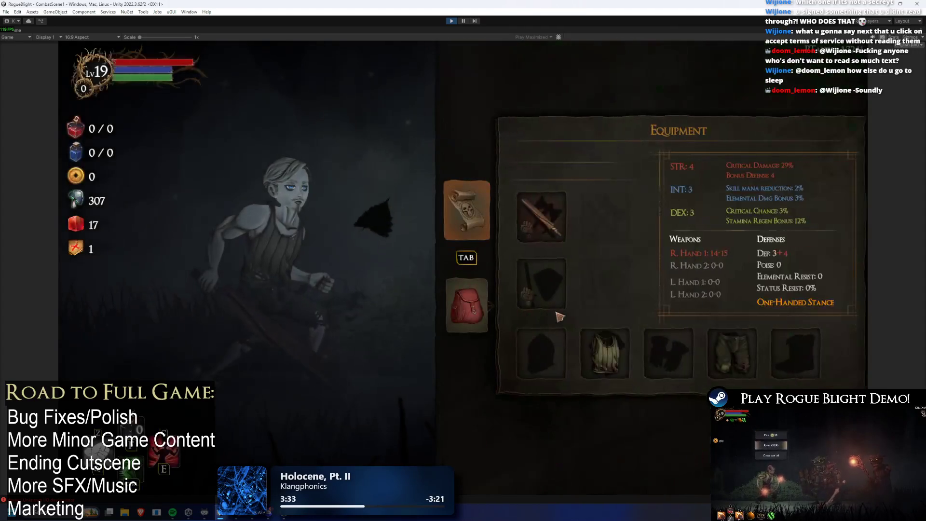
key(Escape)
key(Escape)
key(Tab)
key(Tab)
key(Tab)
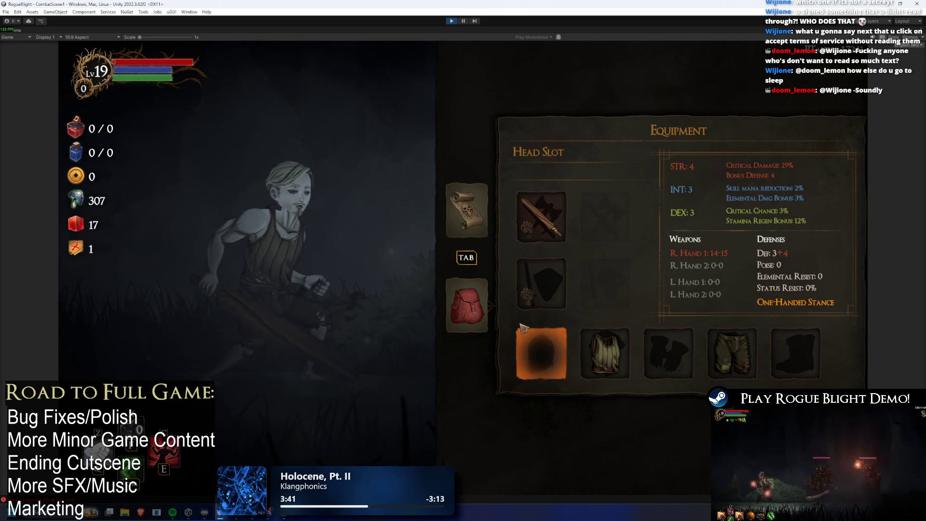
key(Tab)
key(Escape)
- Run into the next room, enable enemy-health-1 cheats, kill the Wendigo and take all loot
key(d)
key(F1)
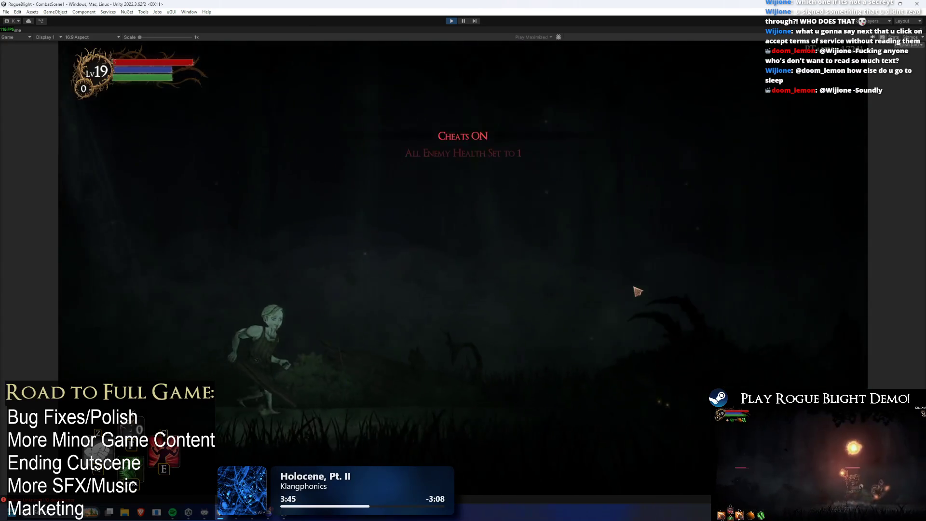
key(F2)
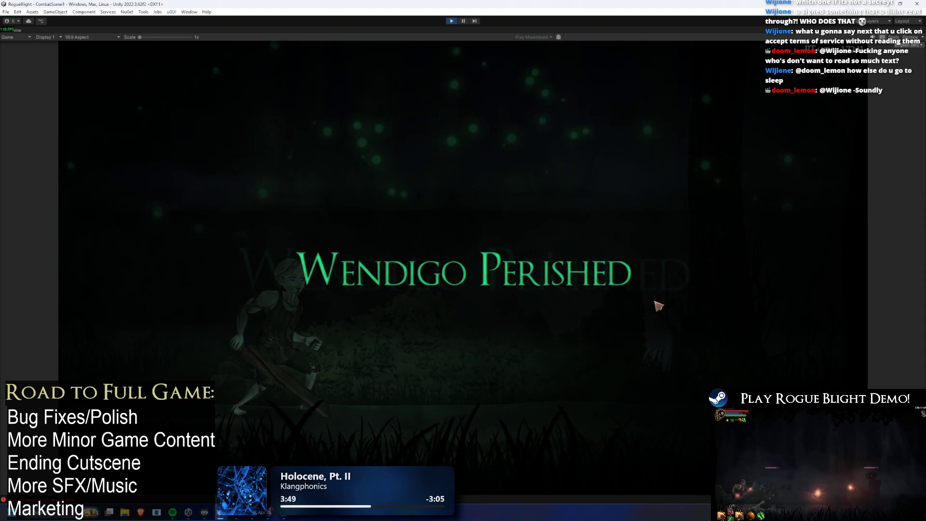
click(637, 419)
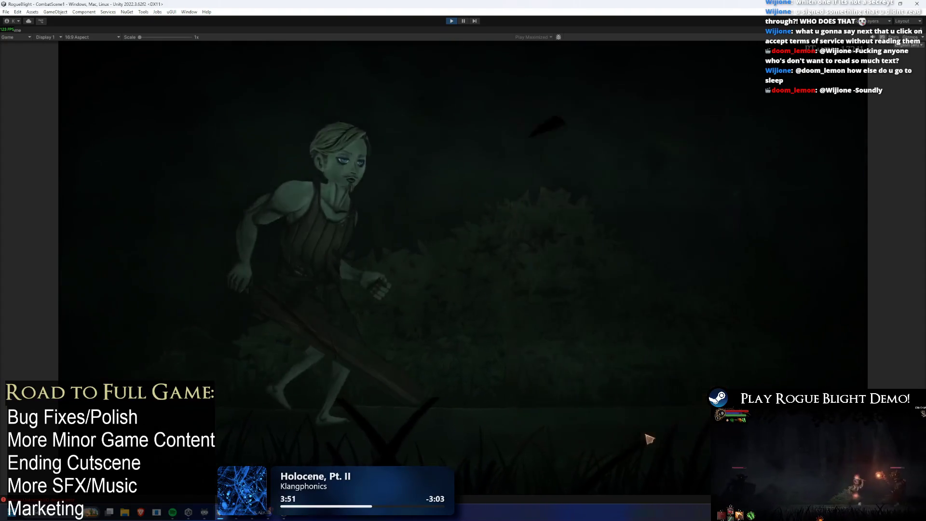
key(Tab)
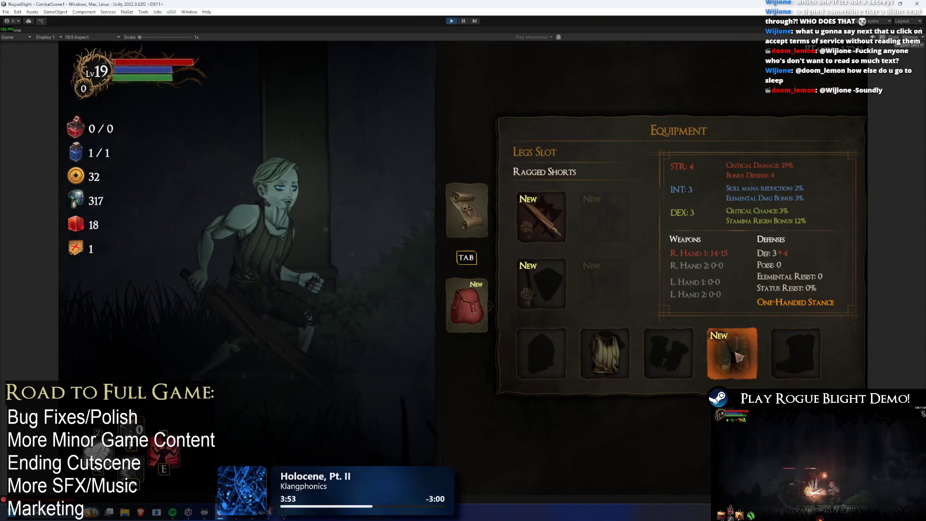
- Compare Knight's Leggings against the equipped Ragged Shorts, toggling the pause menu and equipment
click(732, 353)
key(Escape)
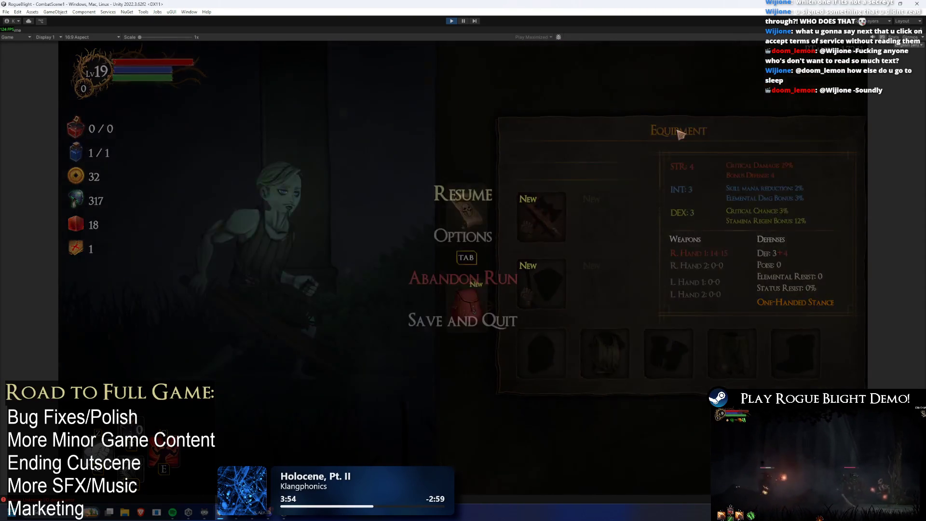
key(Escape)
key(Tab)
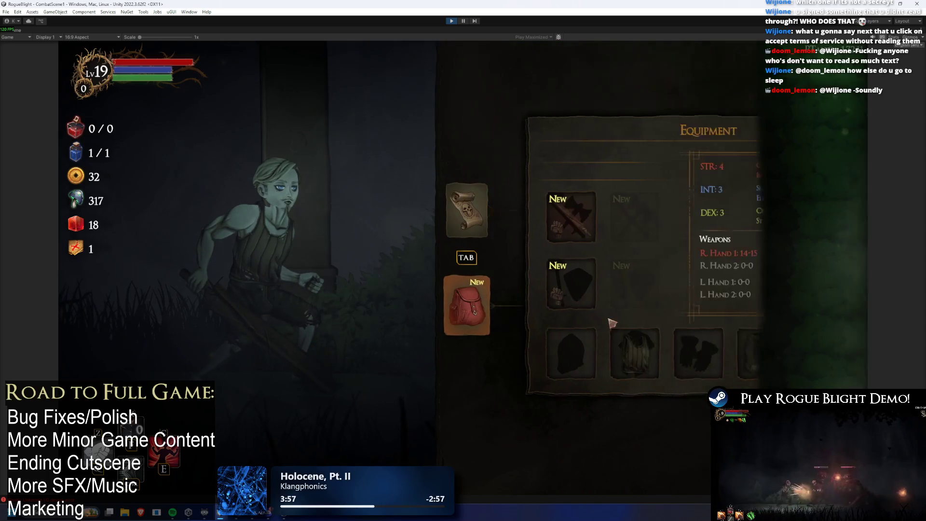
click(734, 355)
key(Escape)
key(Escape)
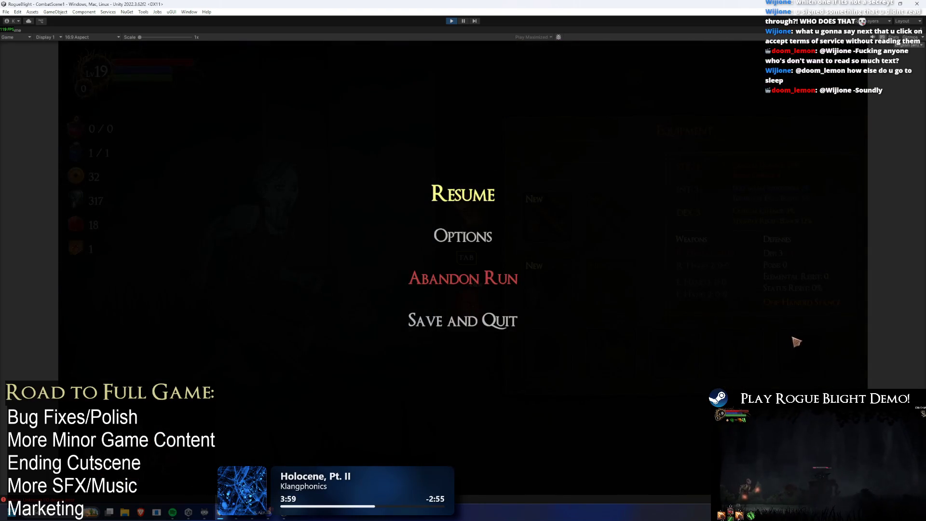
key(Escape)
key(Tab)
- Recheck the legs slot comparison, then open the pause menu, click Resume and reopen it
click(751, 364)
key(Escape)
key(Escape)
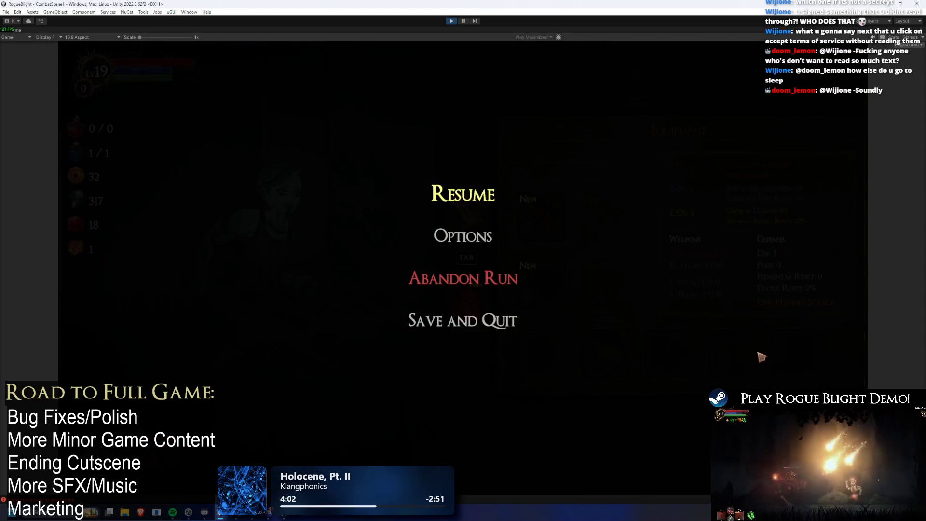
key(Escape)
key(Tab)
click(731, 347)
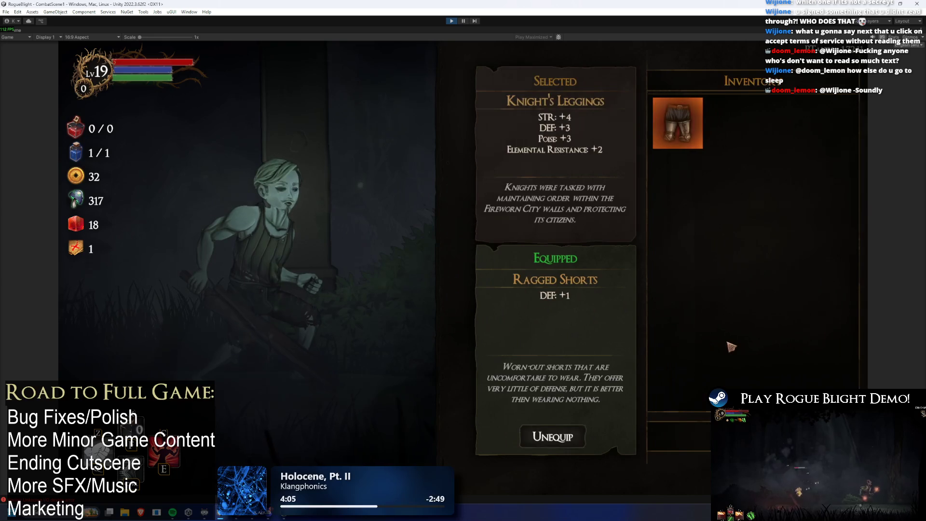
key(Escape)
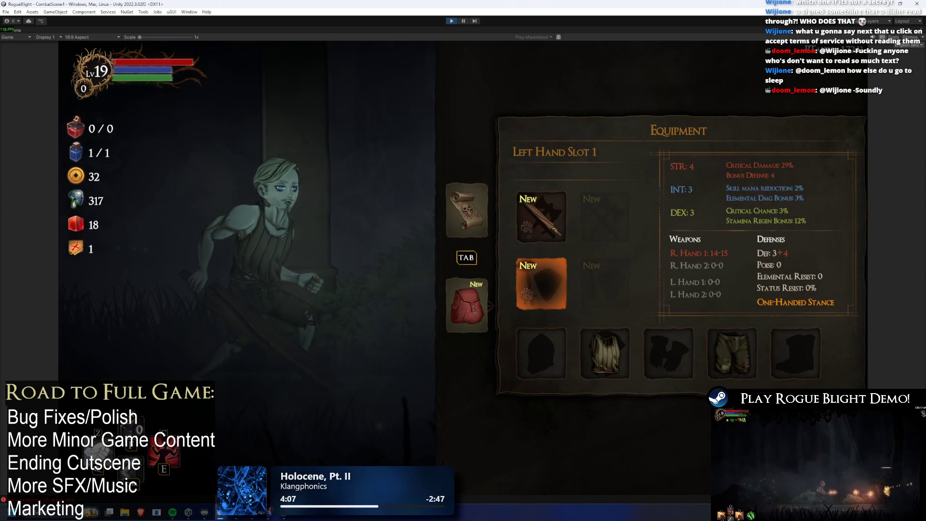
key(Escape)
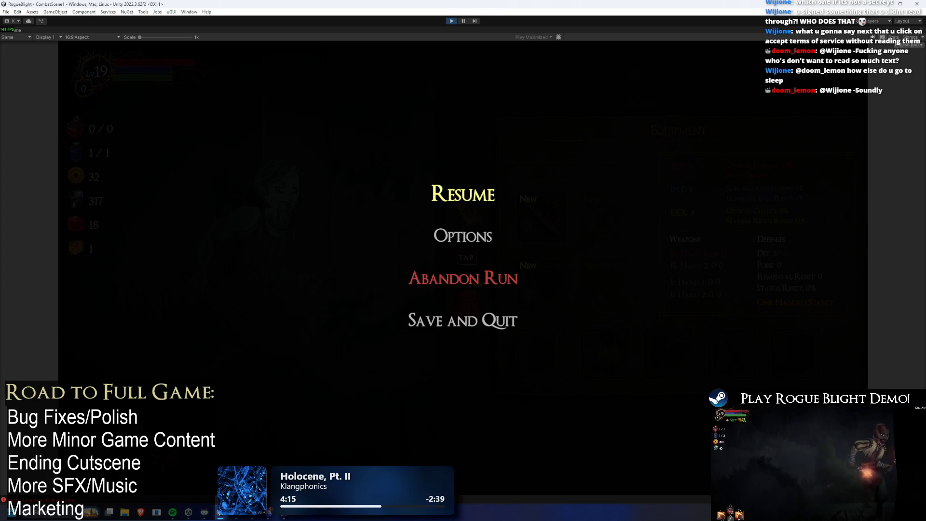
click(435, 197)
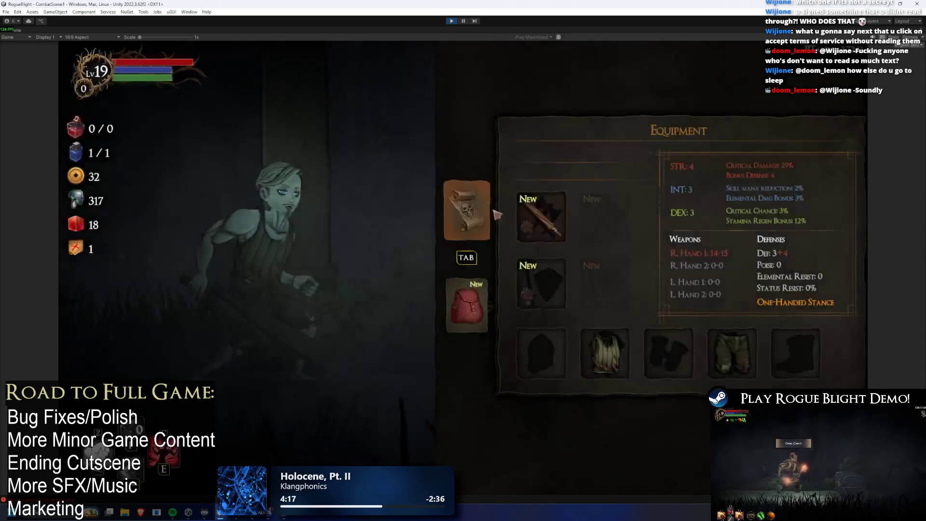
key(Escape)
key(Escape)
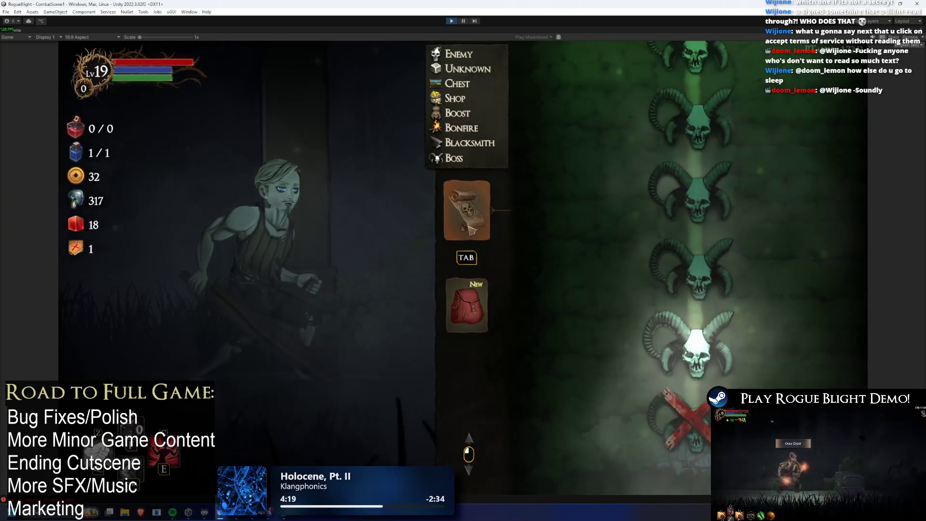
- Stop play mode after viewing the Equipment panel's new-item flags
scroll(477, 286, down, 2)
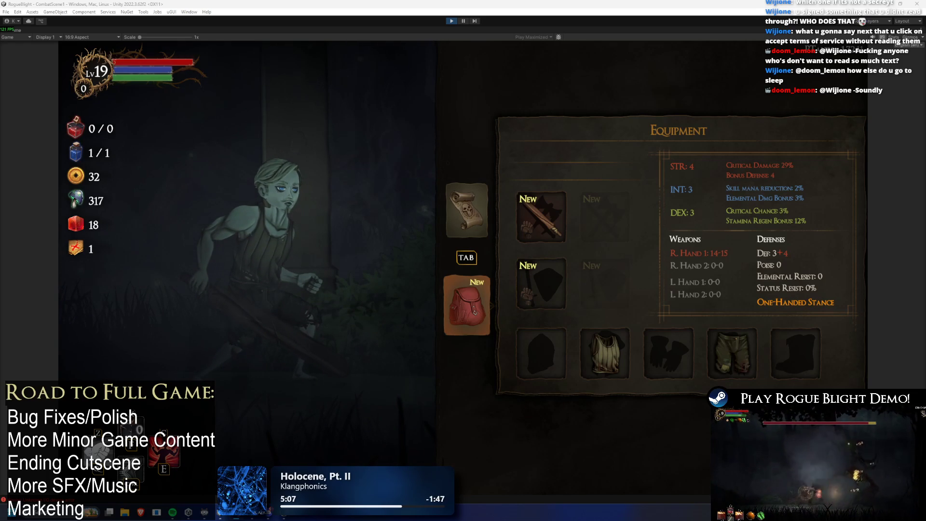
click(453, 22)
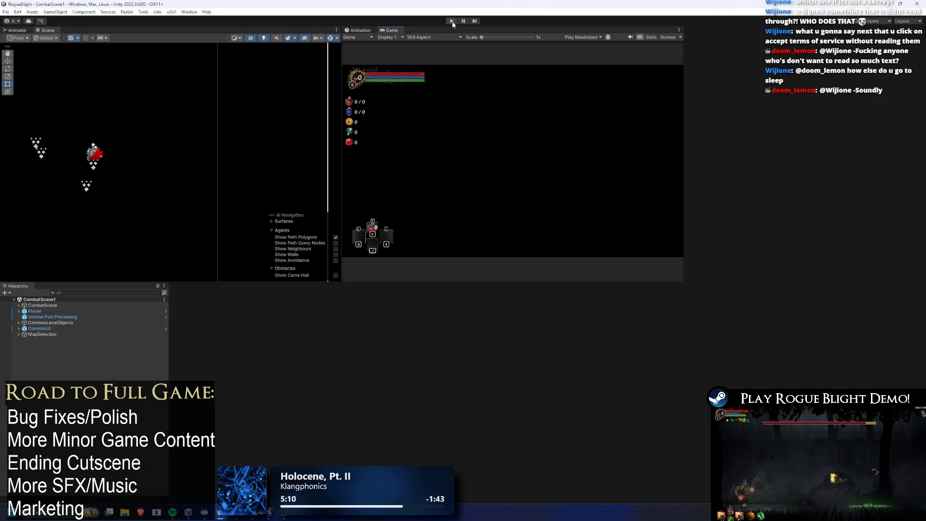
- Start play mode again so CombatScene1 reloads into the Waywood Forest map
click(453, 22)
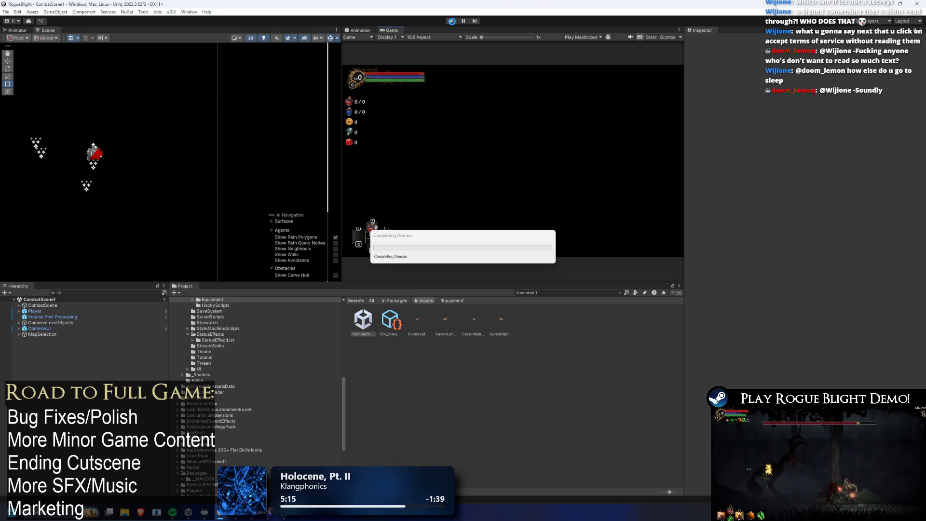
click(452, 20)
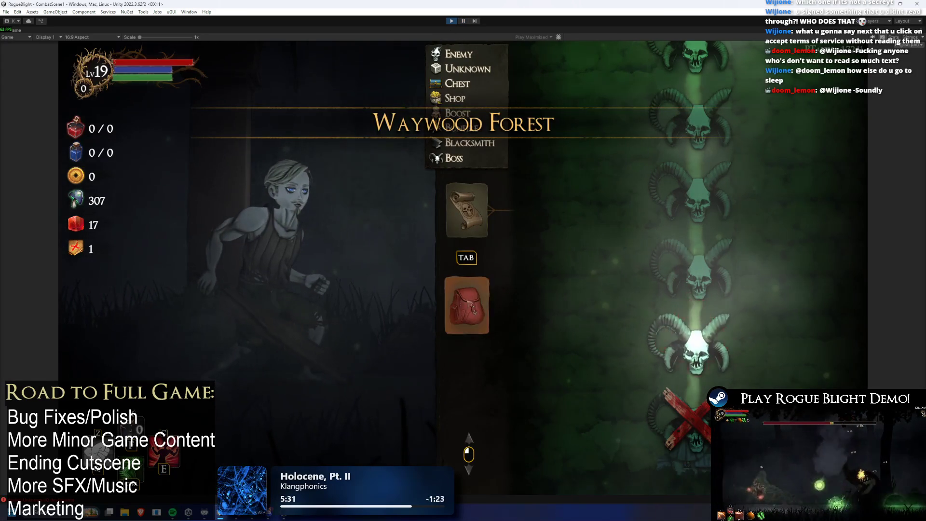
- Cycle between the map, equipment screen and pause menu
key(Tab)
key(Tab)
key(Escape)
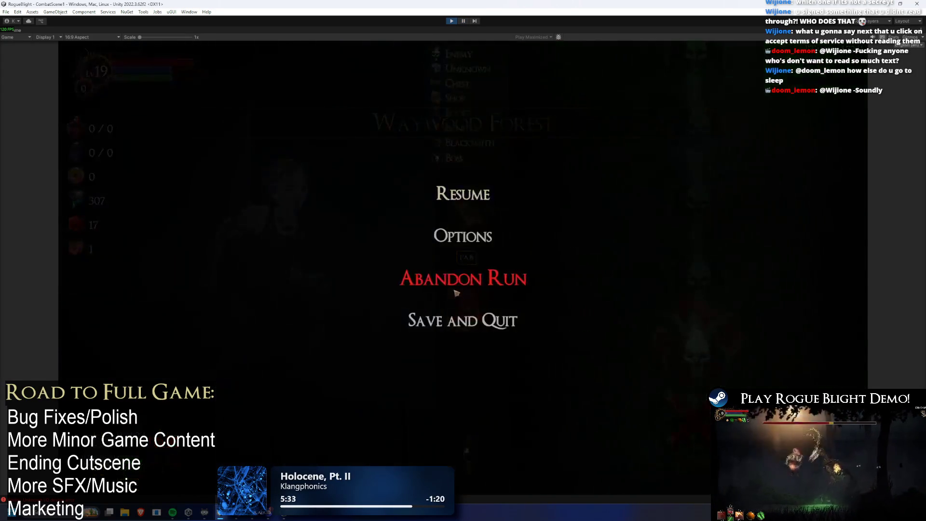
key(Escape)
key(Tab)
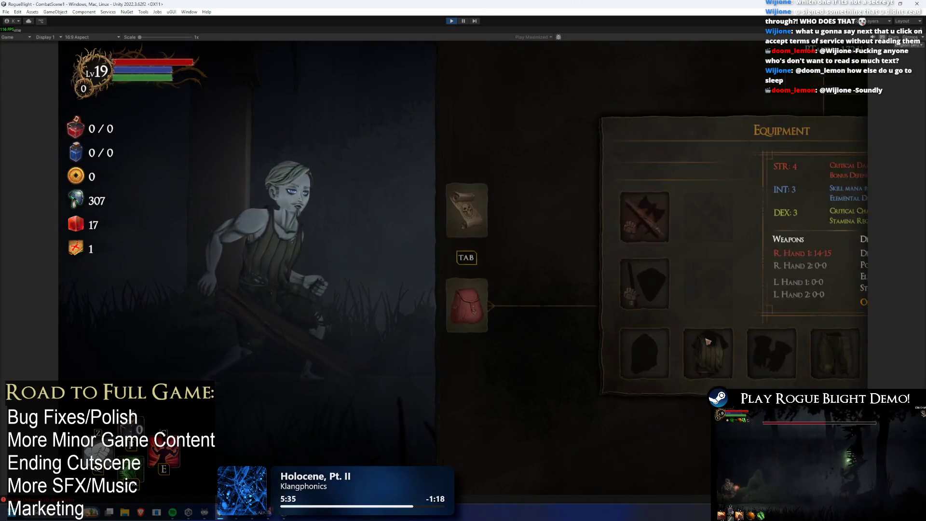
key(Tab)
- Check the empty Hands slot inventory and Ragged Top popup, then pause with Ctrl+Shift+P
key(Tab)
click(688, 349)
key(Escape)
key(Tab)
key(Tab)
click(655, 345)
key(Escape)
click(655, 348)
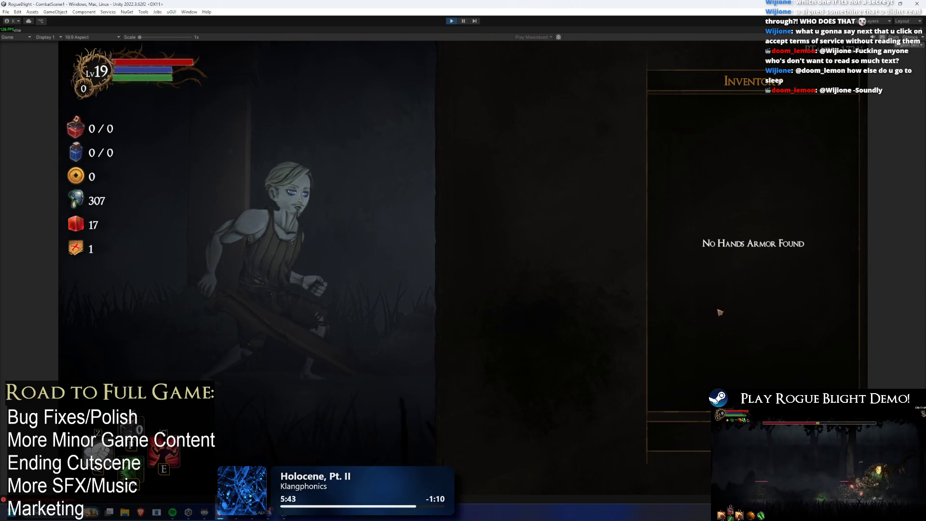
key(Escape)
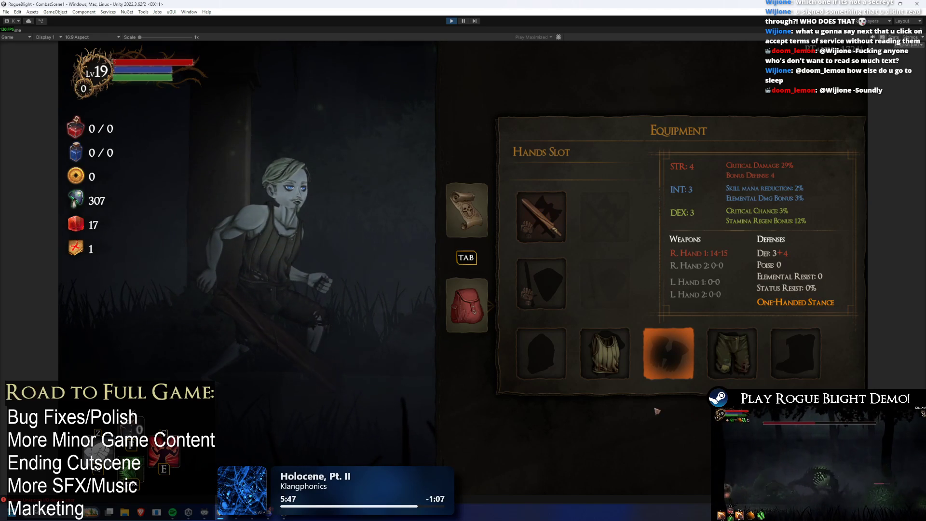
key(ctrl+shift+p)
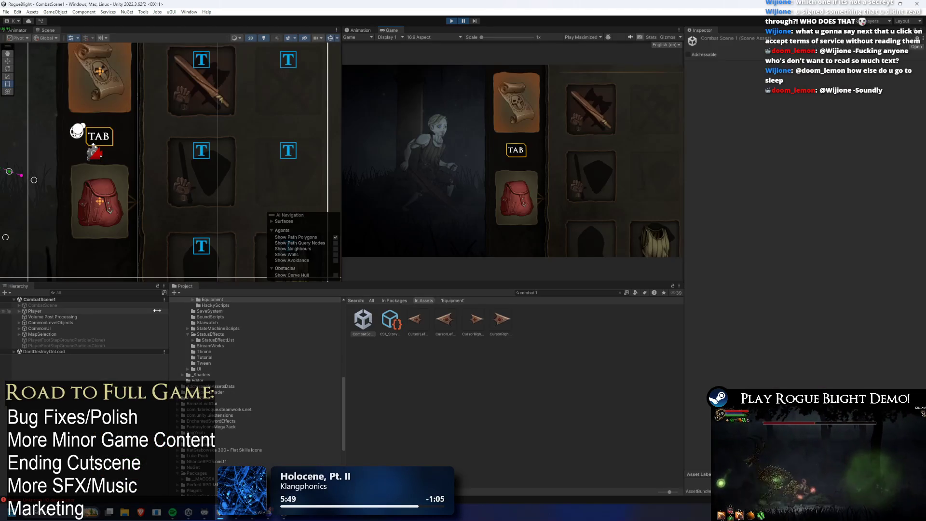
- Search the Hierarchy for 'BACK', review results, then select CommonUI and stop play mode
click(105, 292)
text(BACK)
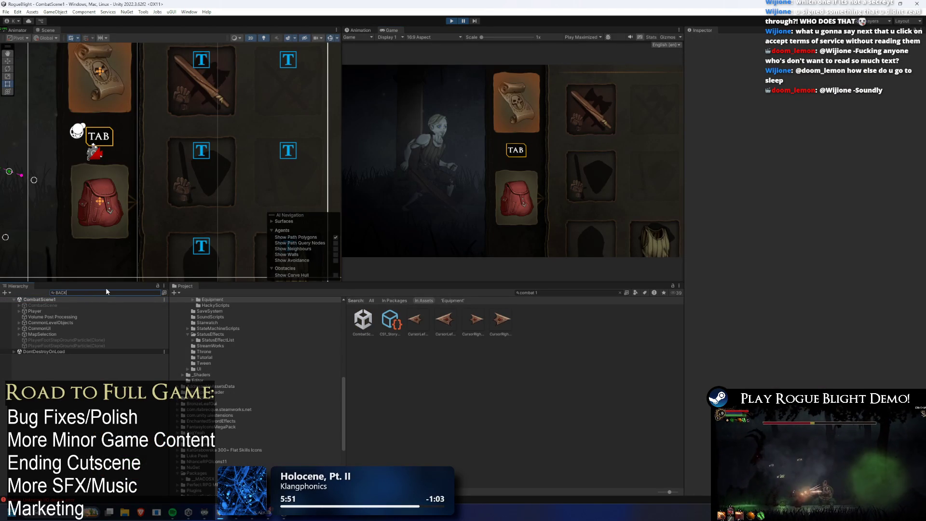
scroll(106, 311, down, 5)
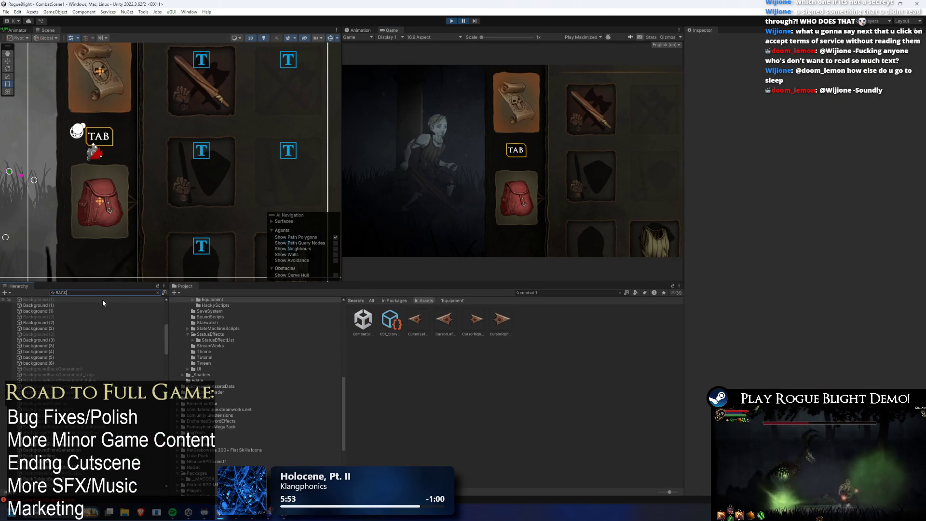
scroll(166, 352, down, 7)
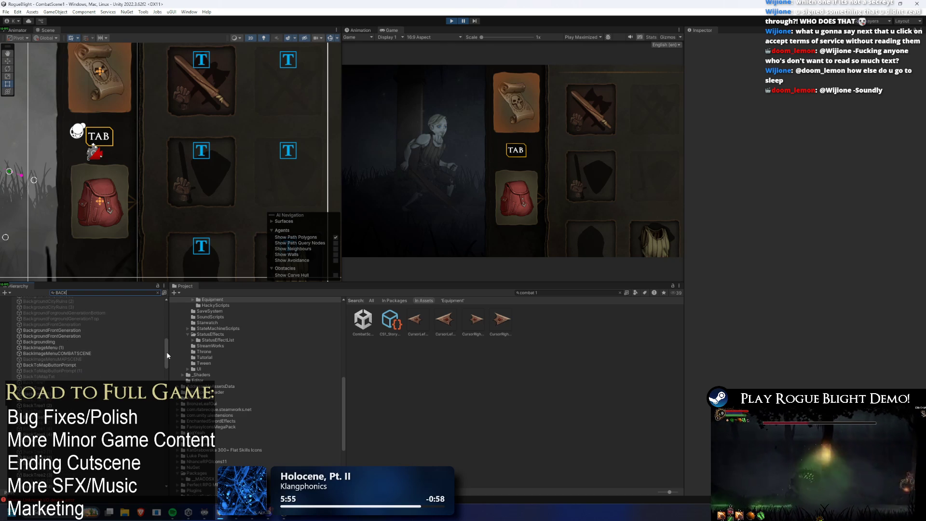
scroll(170, 356, down, 10)
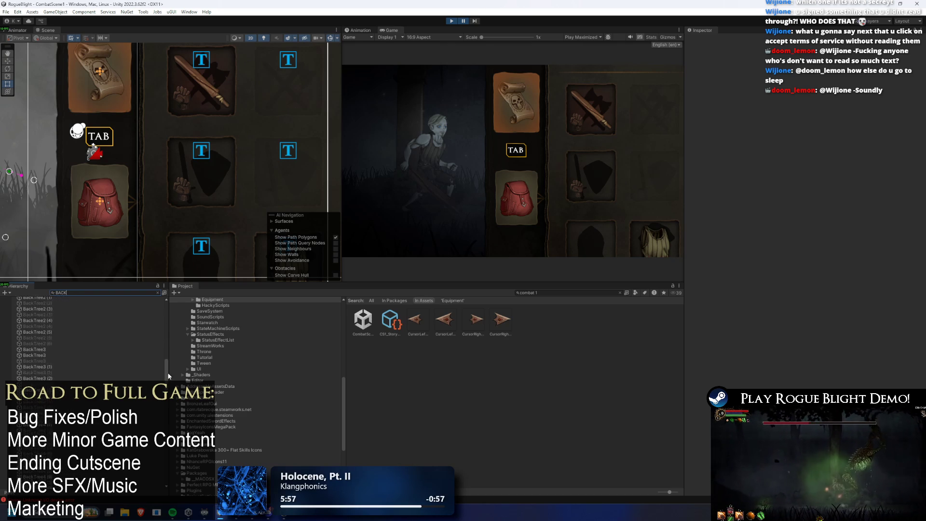
scroll(111, 400, down, 4)
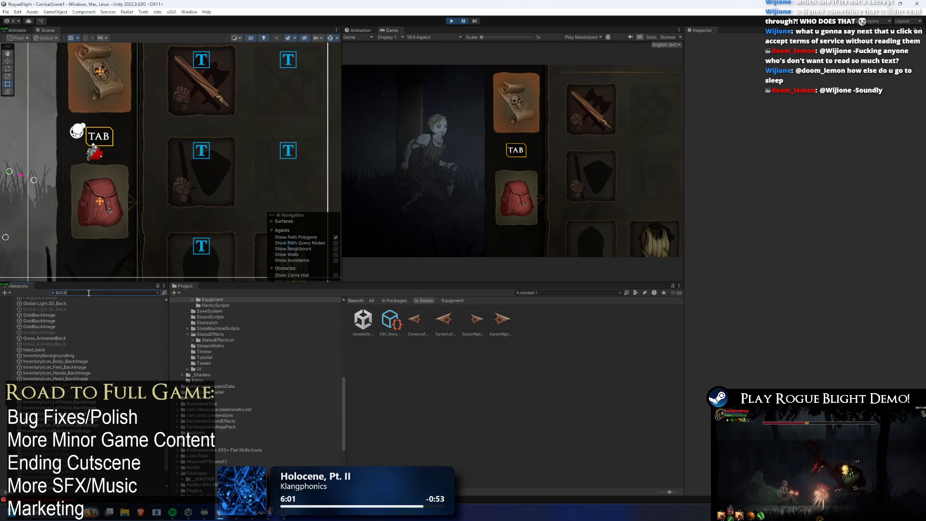
key(BackSpace)
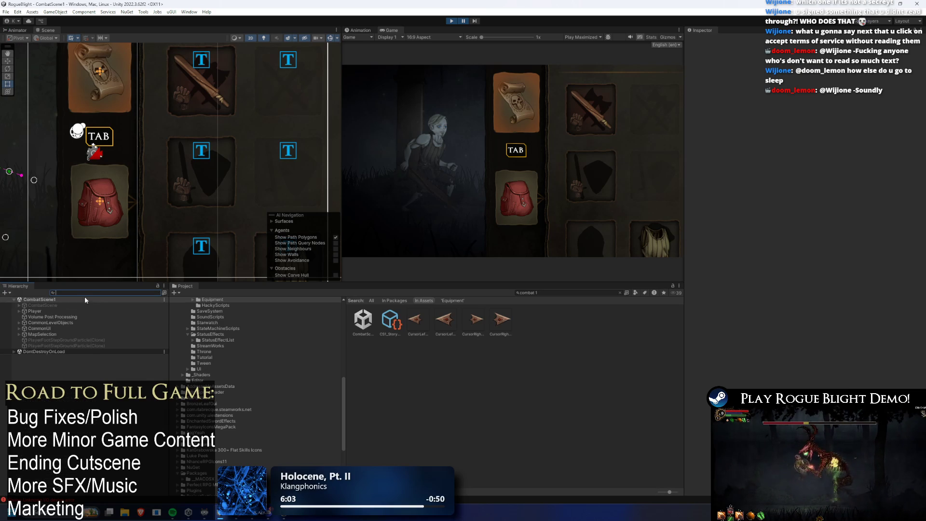
click(57, 328)
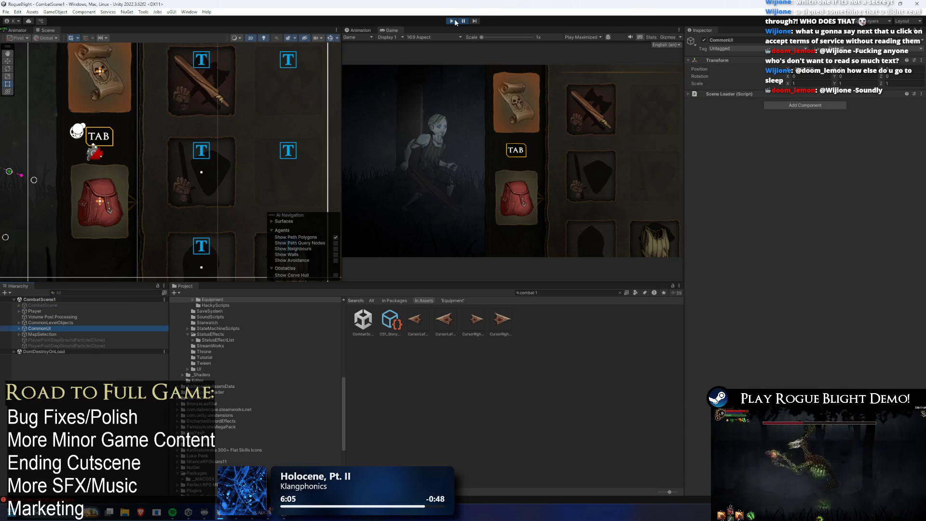
click(452, 22)
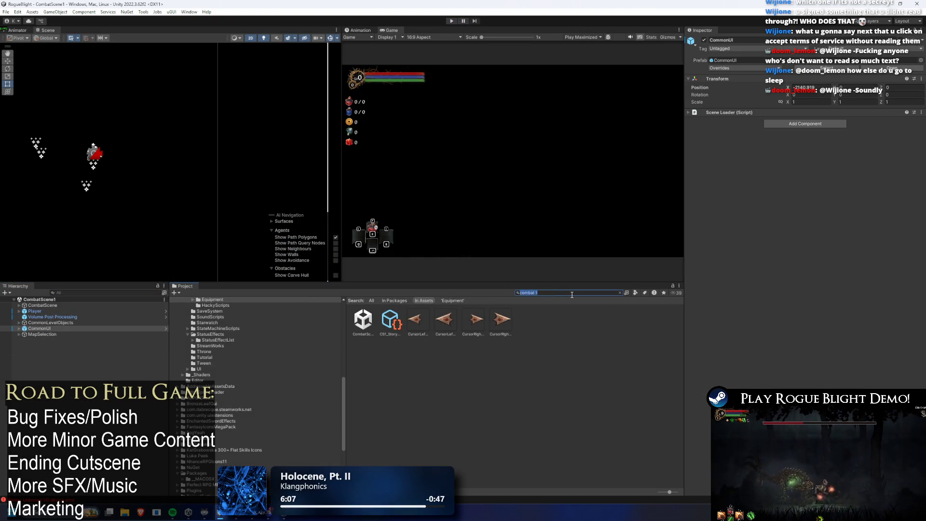
- Find 'common ui' in the Project, open the CommonUI prefab and frame its canvas
text(t:common ui)
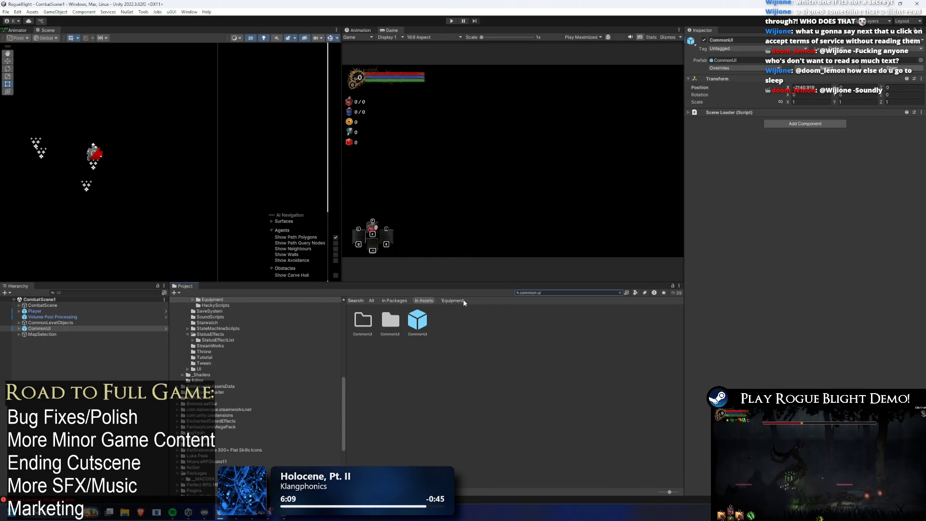
double_click(417, 320)
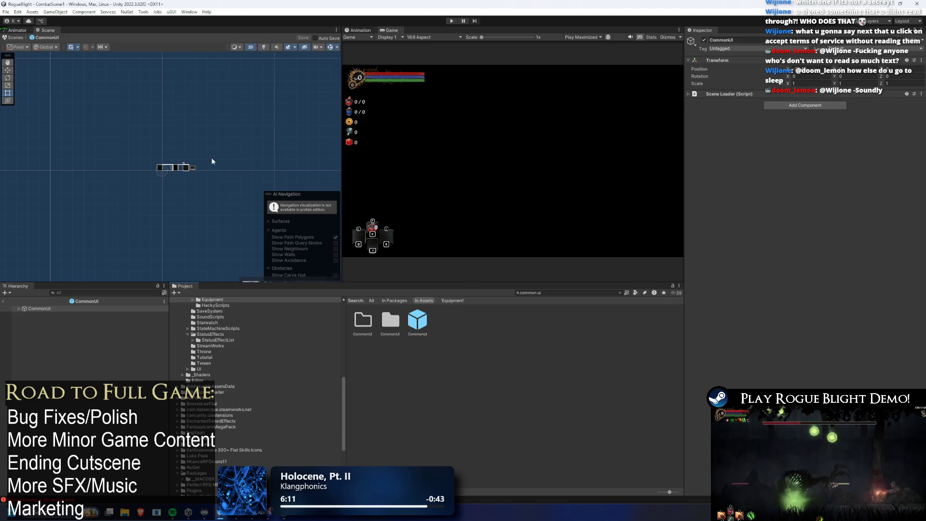
double_click(57, 308)
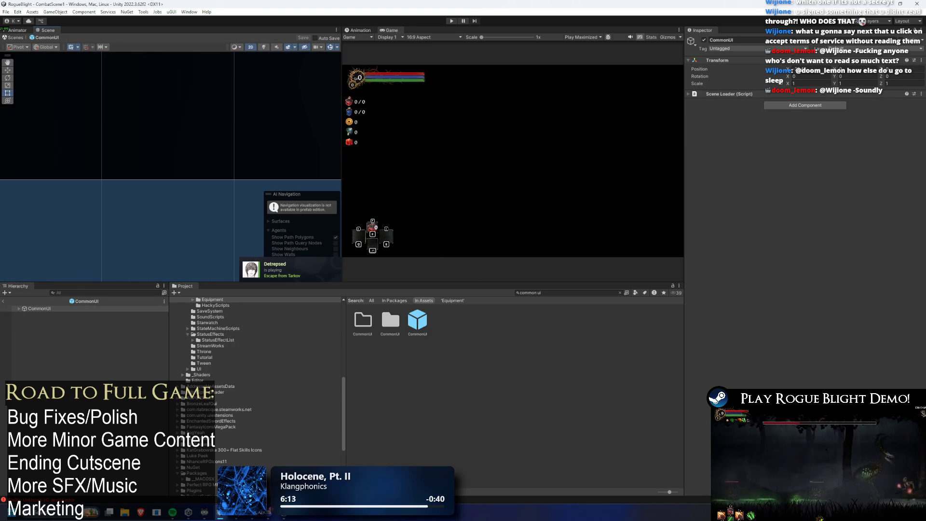
- Zoom onto the Equipment panel and select the InventoryScrollBackgroundImage object
scroll(259, 97, down, 5)
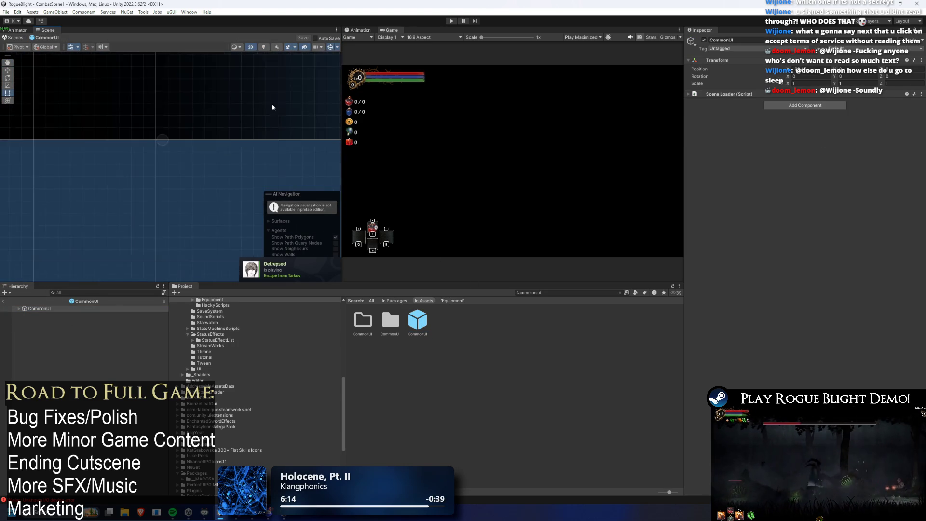
scroll(286, 93, up, 5)
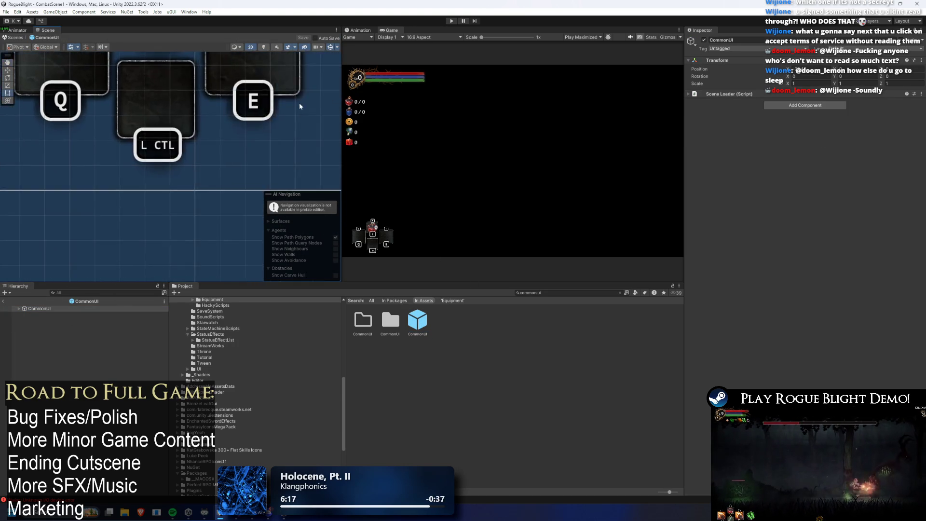
scroll(194, 98, down, 2)
scroll(253, 110, up, 10)
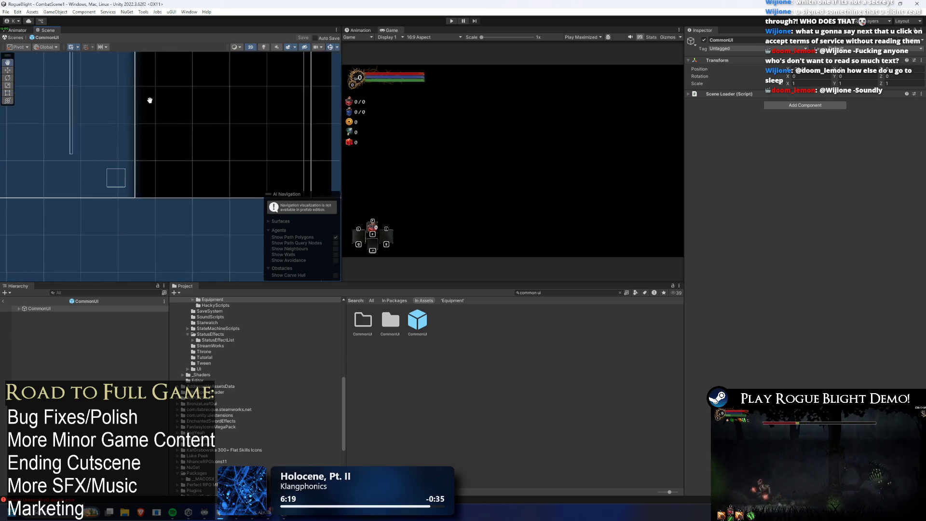
scroll(241, 161, down, 5)
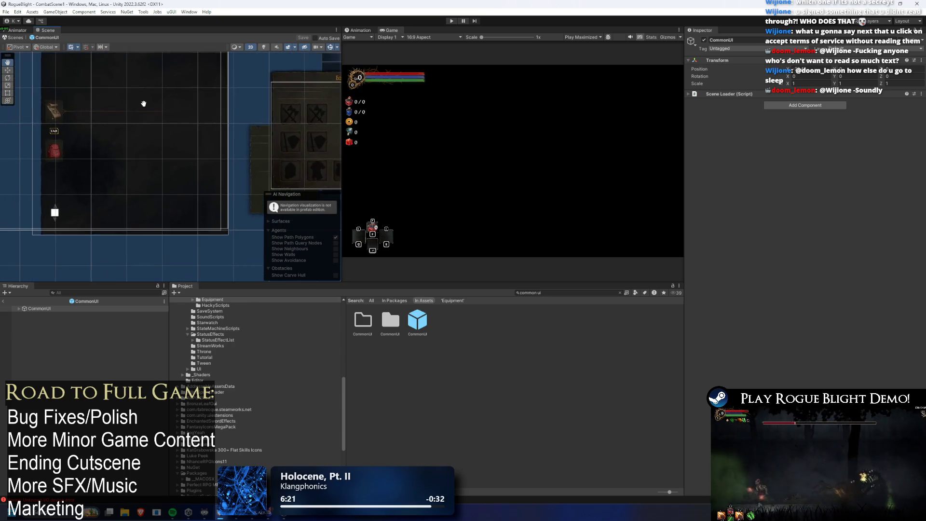
scroll(207, 158, up, 3)
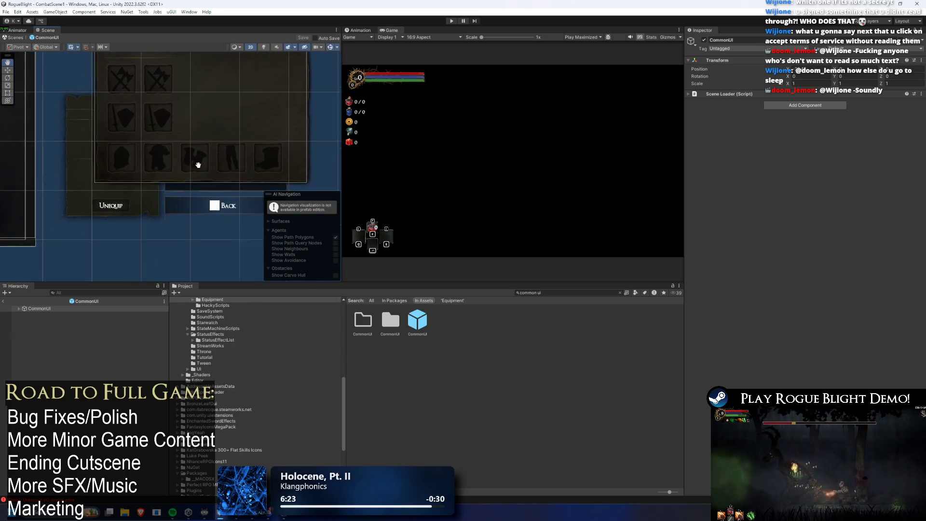
click(226, 202)
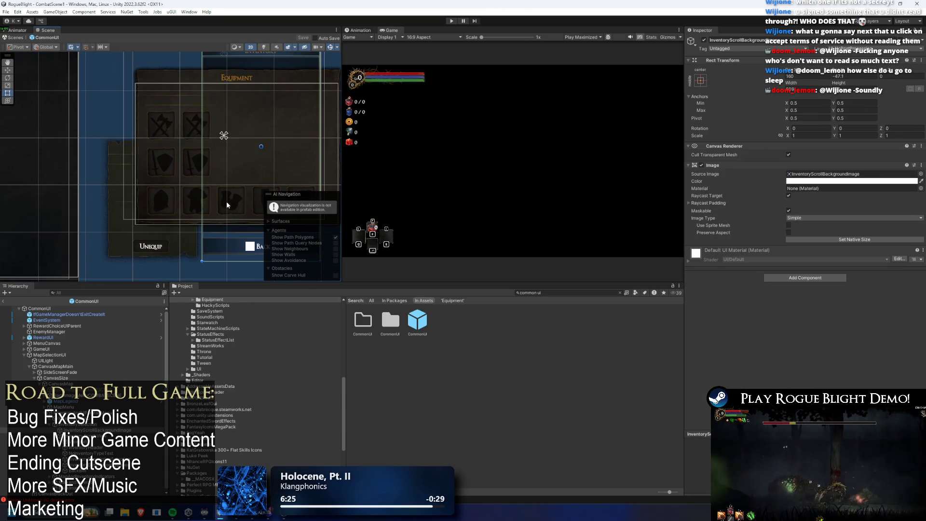
- Inspect the InventoryDescriptionSelecting, UpgradeStateTMP and BackBtn elements in the Scene view
click(173, 162)
click(162, 117)
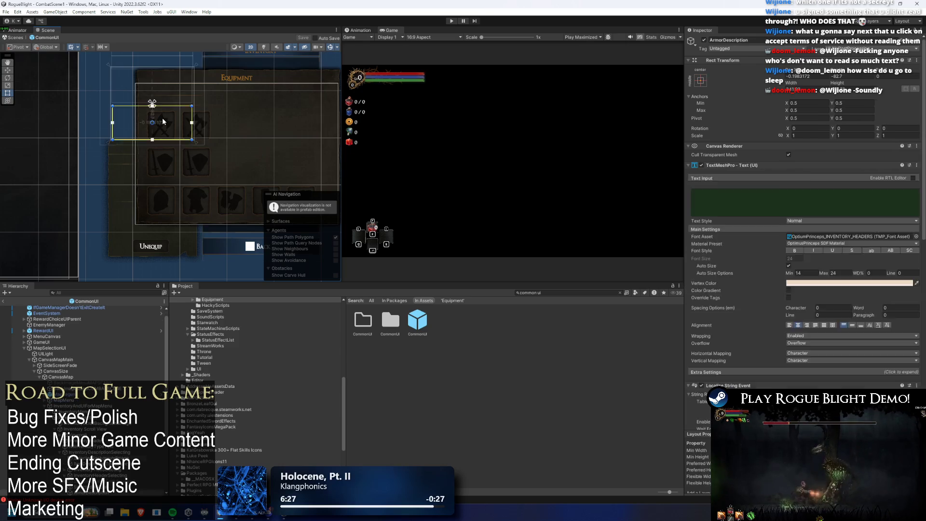
click(162, 117)
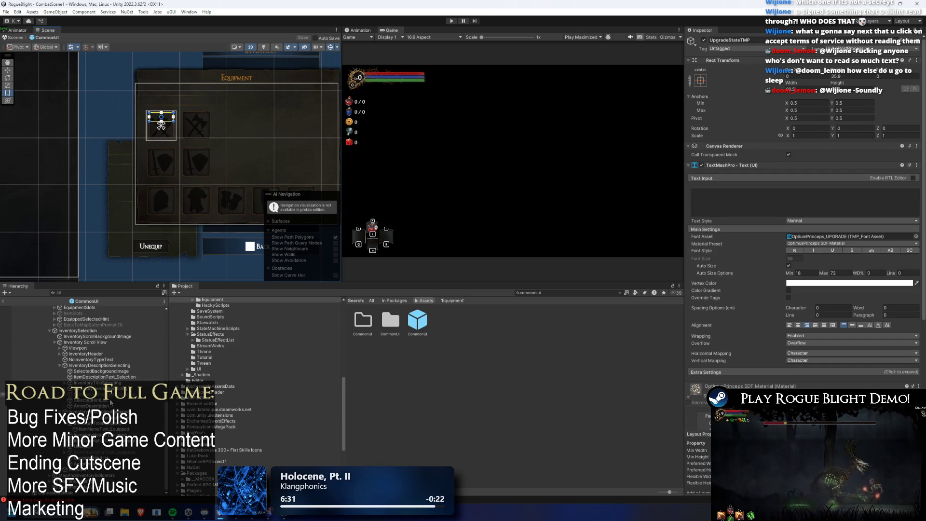
click(206, 180)
drag(207, 180, 131, 180)
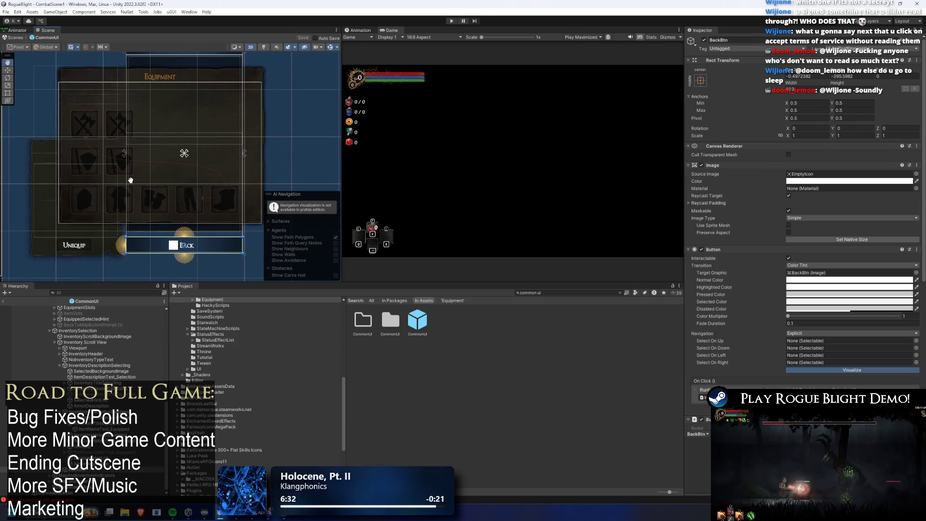
- Select BackToMapButtonPrompt in the Hierarchy and enable it so its Back prompt shows
click(91, 332)
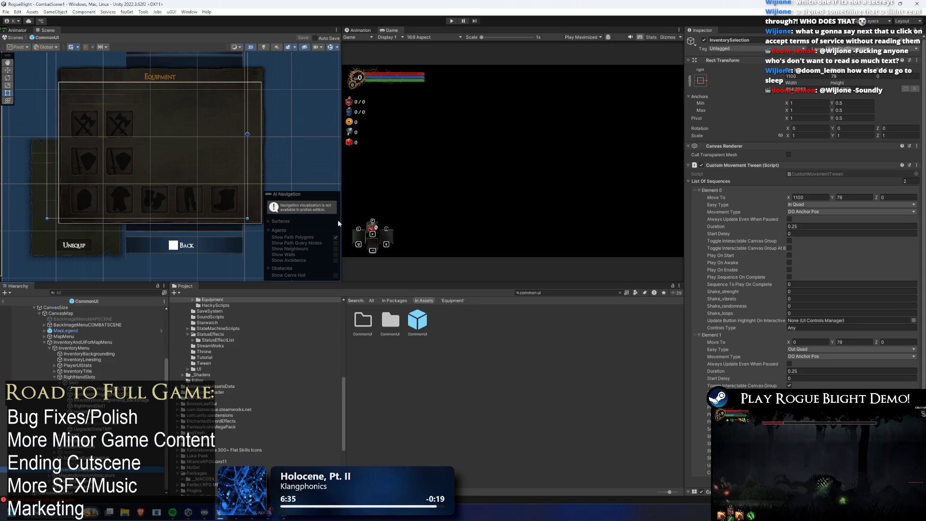
click(87, 378)
click(104, 378)
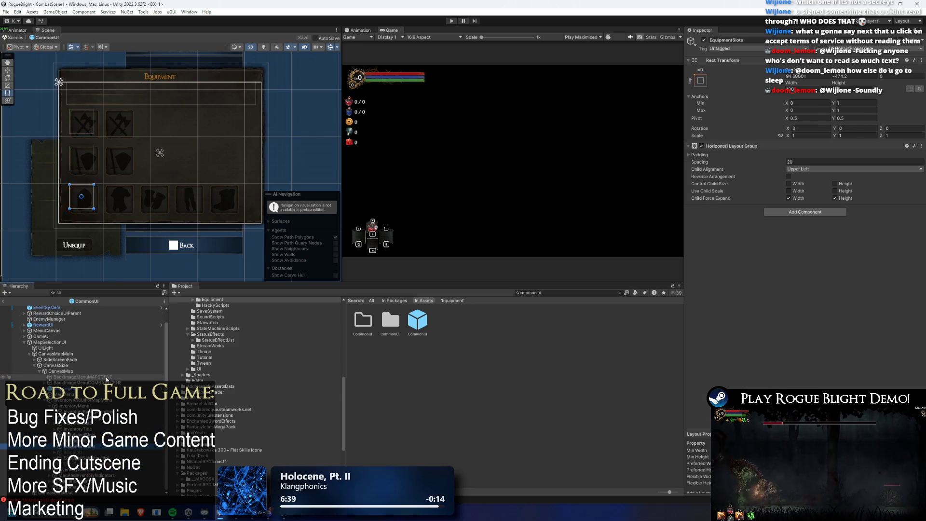
click(72, 463)
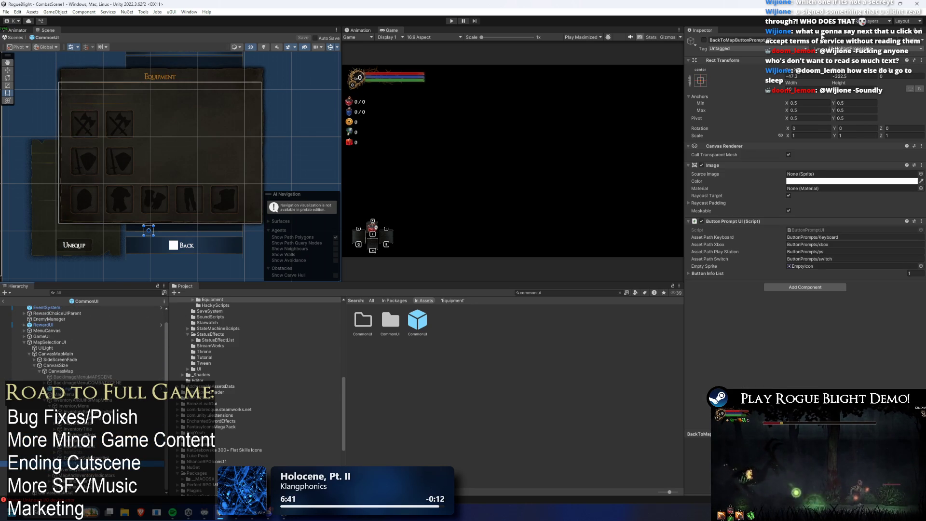
click(704, 40)
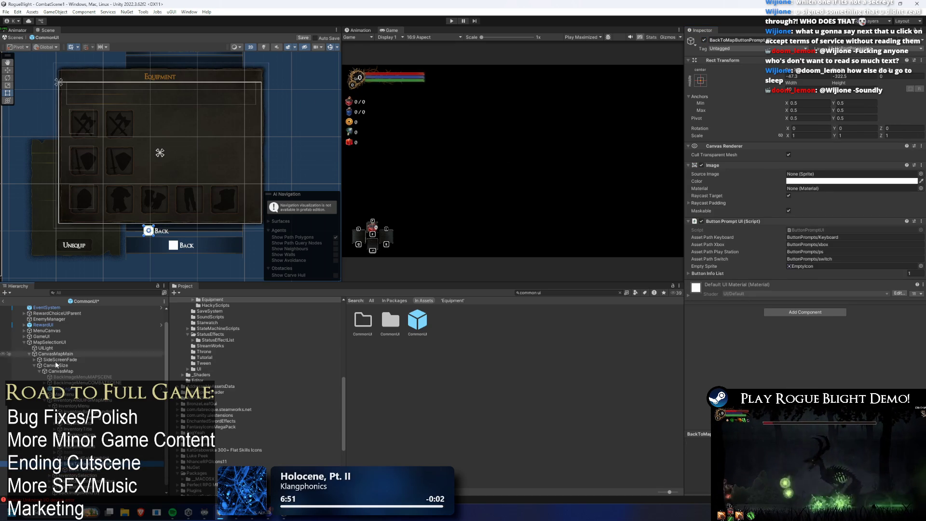
- Inspect the lower BACK prompt and Inventory Scroll View, then start play mode
click(179, 248)
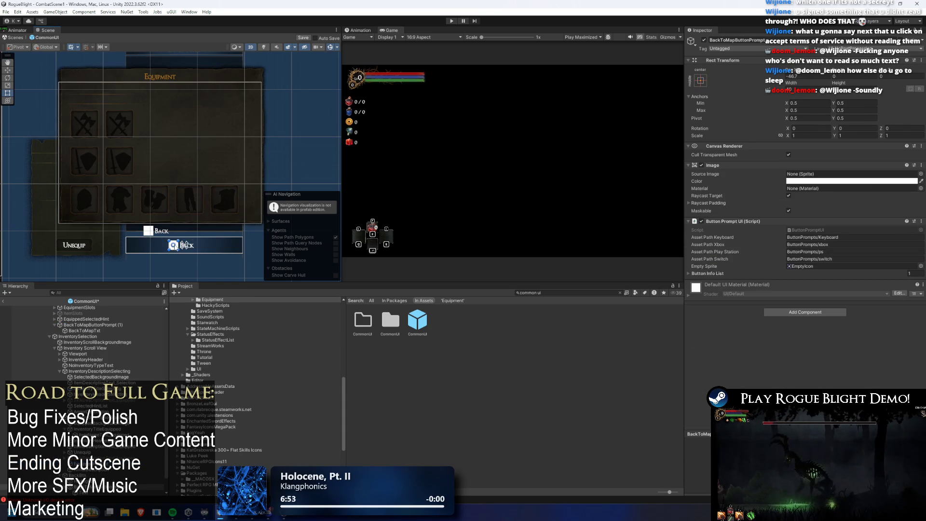
scroll(171, 247, up, 5)
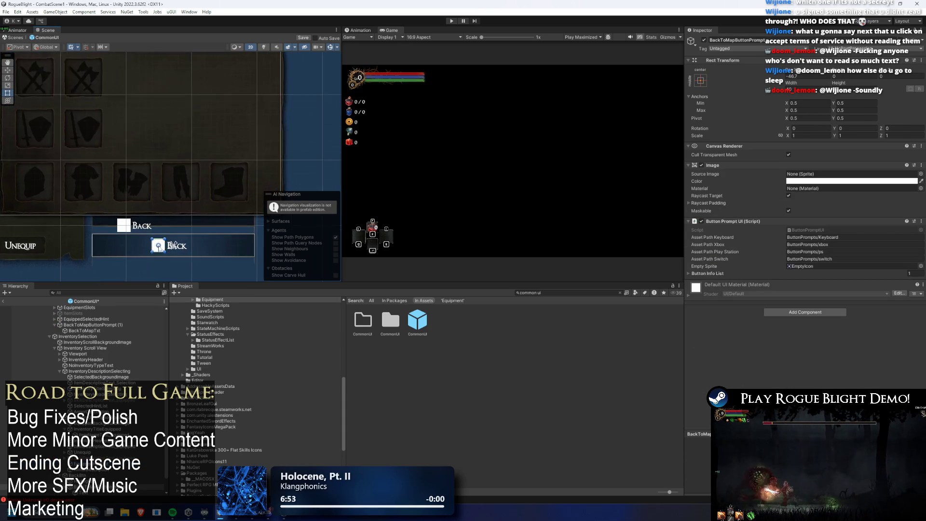
scroll(159, 236, up, 2)
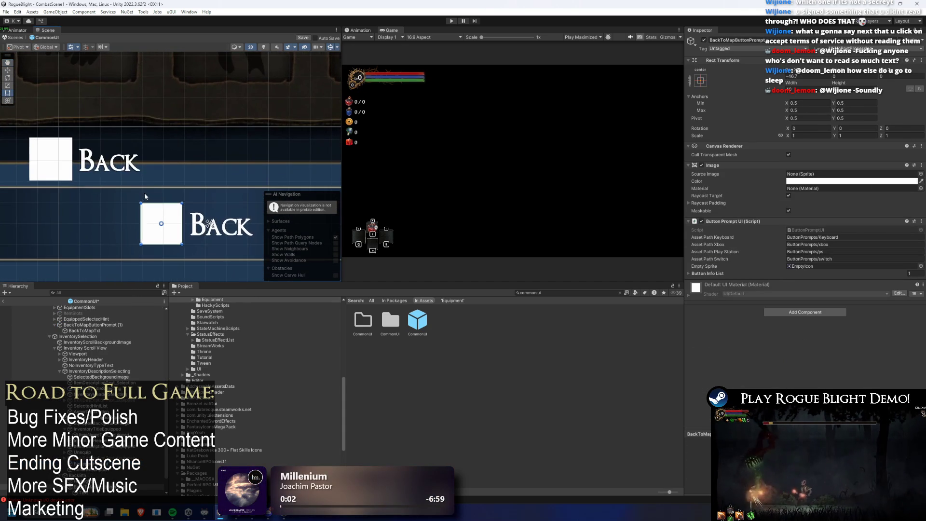
click(118, 153)
scroll(170, 179, down, 4)
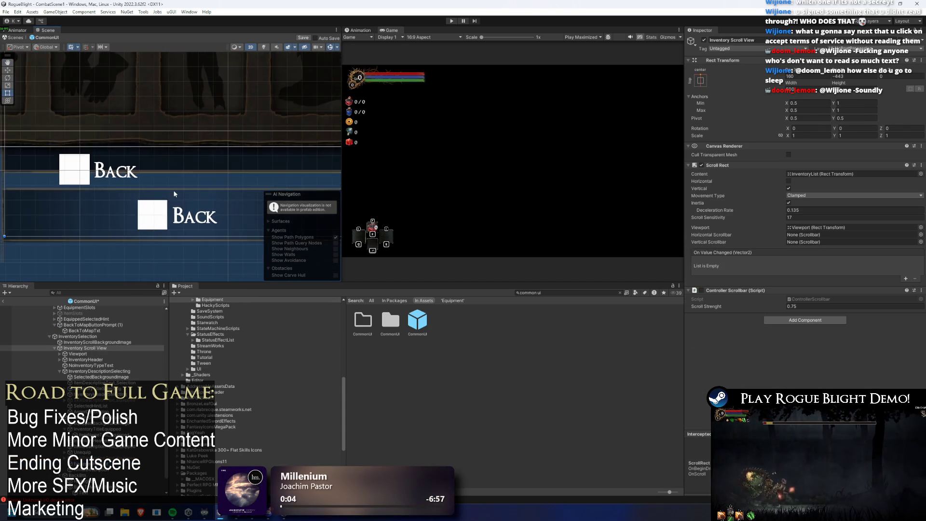
scroll(207, 168, down, 2)
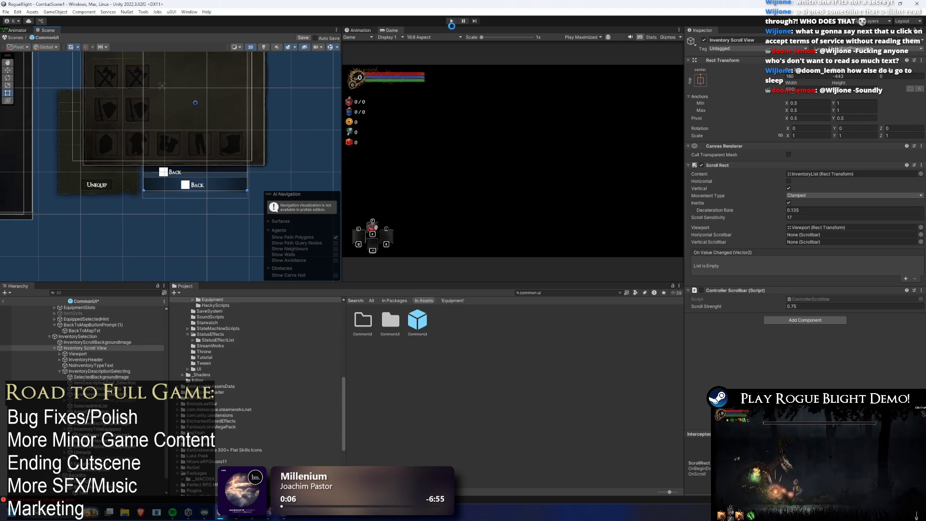
click(448, 21)
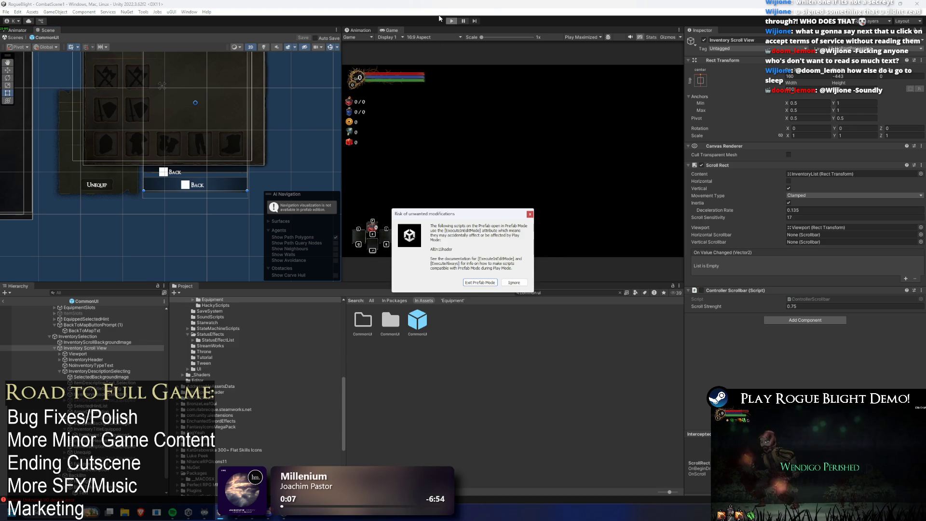
- Ignore the prefab warning, open Equipment, and move the selection to the head slot
key(Return)
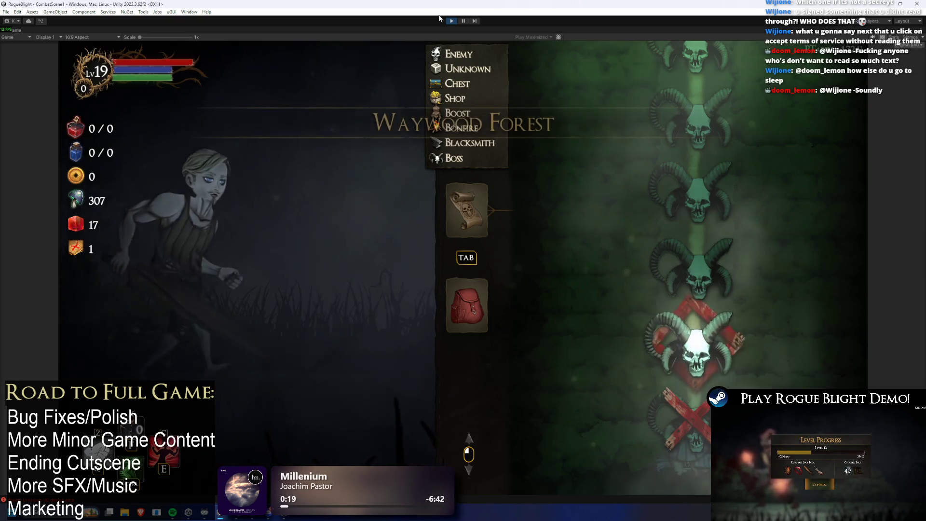
click(481, 309)
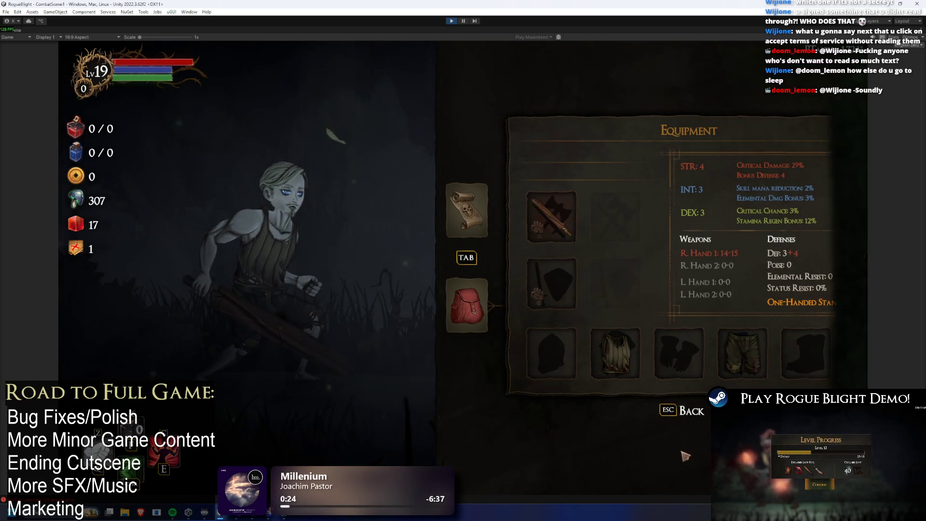
key(Tab)
click(458, 318)
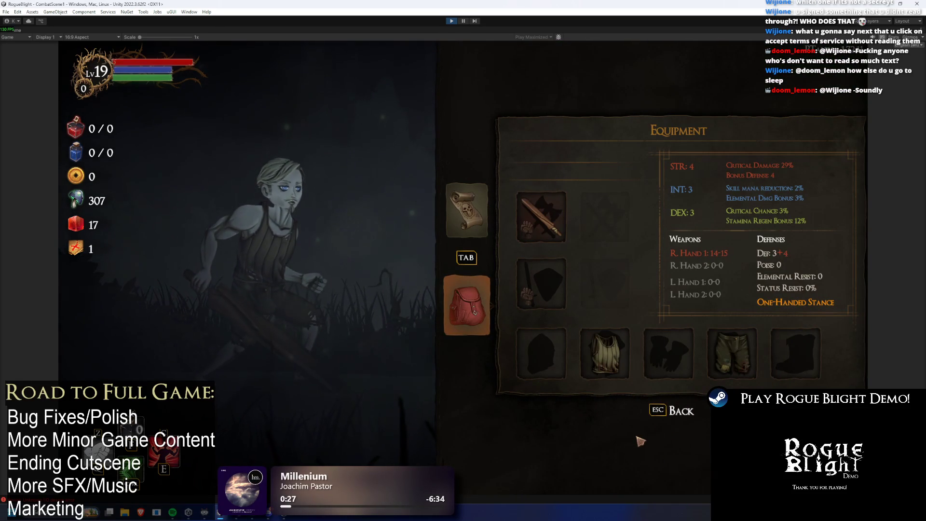
key(Right)
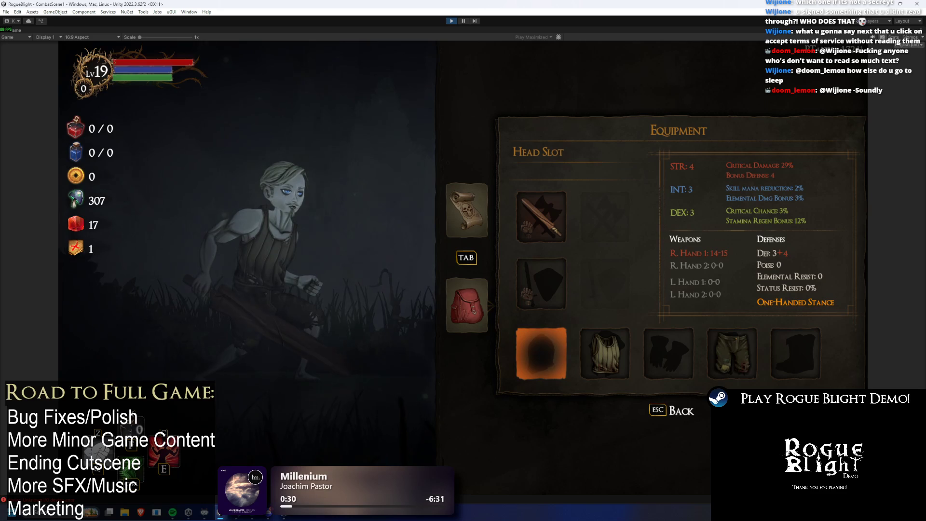
key(Tab)
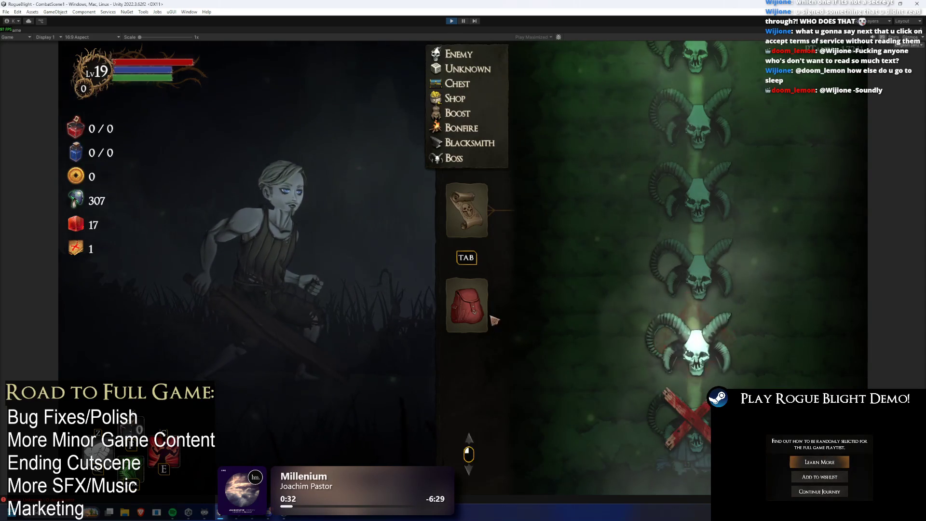
- Reopen Equipment and open then close the leg armor choices list
click(491, 319)
key(Tab)
key(Tab)
key(Tab)
click(462, 302)
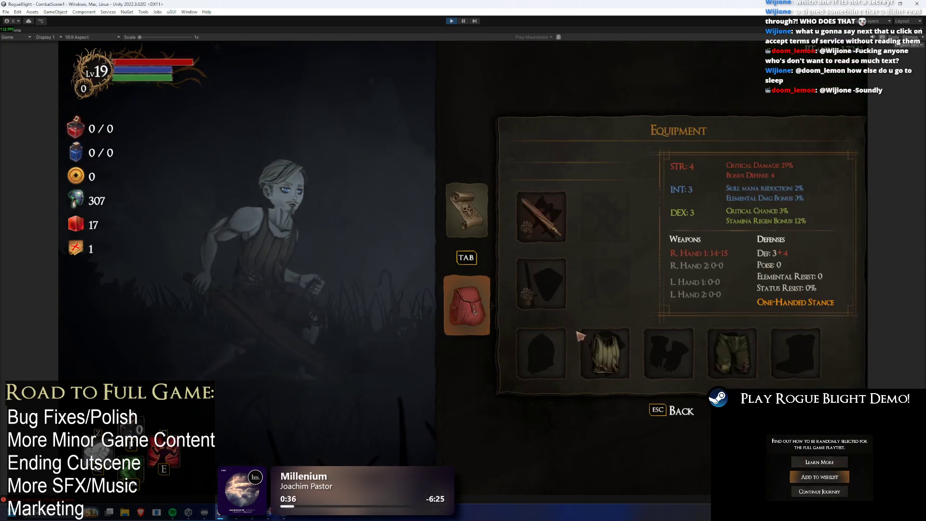
click(728, 353)
key(Escape)
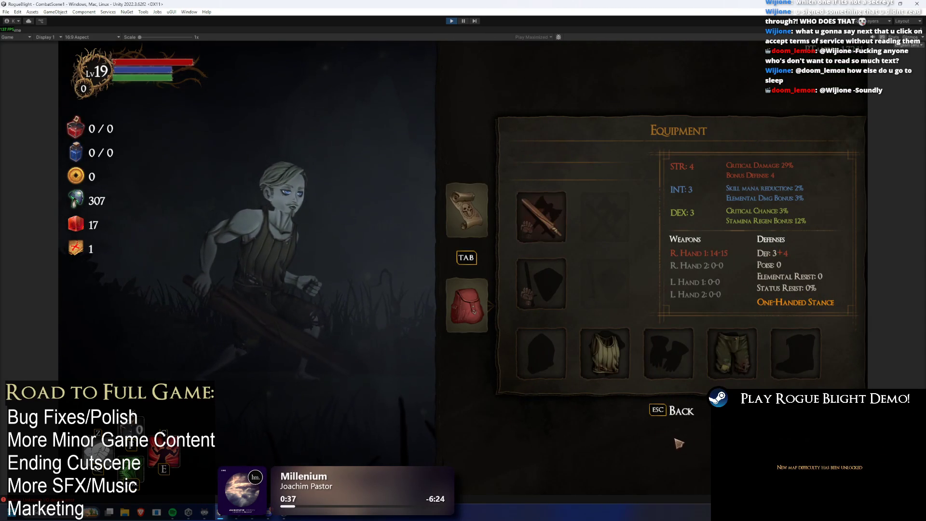
- Switch the running game to Korean, then Ukrainian, then Russian to check the equipment panel
click(902, 44)
click(884, 151)
click(884, 149)
click(903, 45)
click(884, 157)
click(904, 45)
click(884, 134)
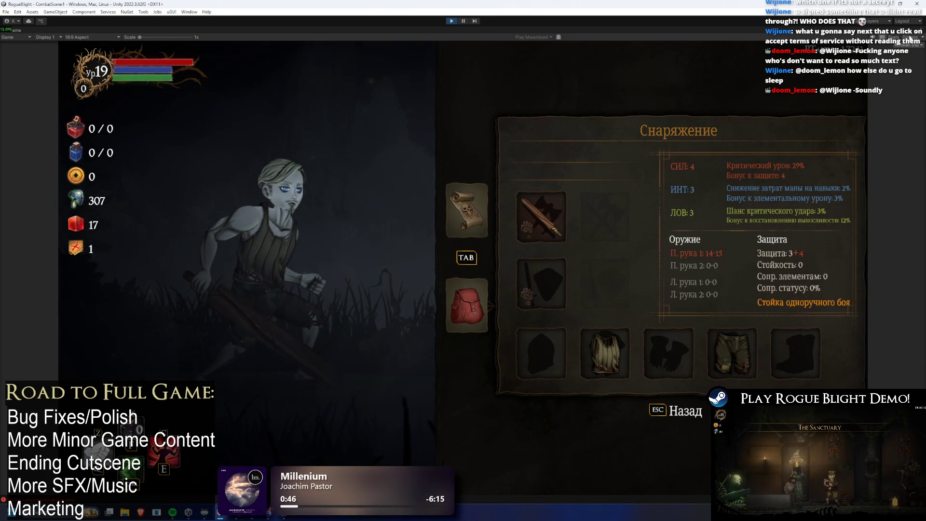
click(904, 44)
click(884, 135)
- Cycle the game through Traditional Chinese, Simplified Chinese, Traditional Chinese again, then English
click(904, 45)
click(884, 60)
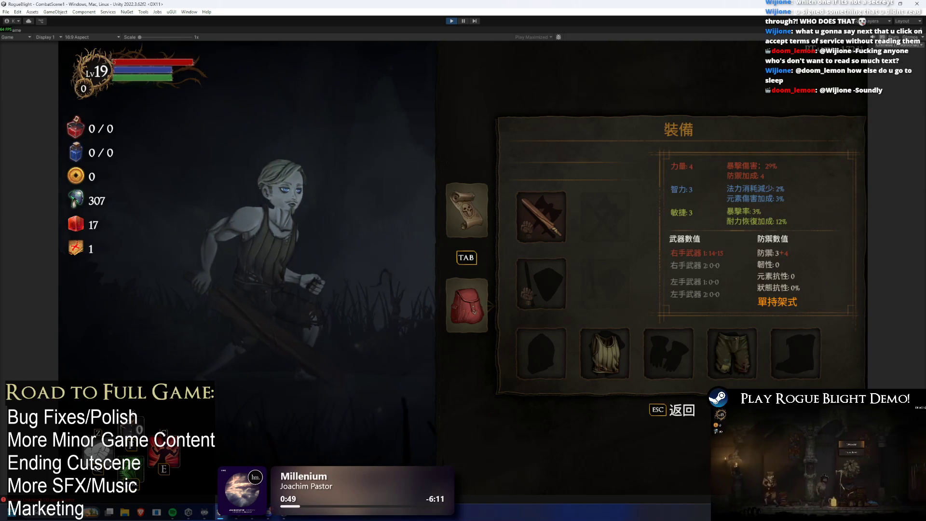
click(904, 44)
click(885, 52)
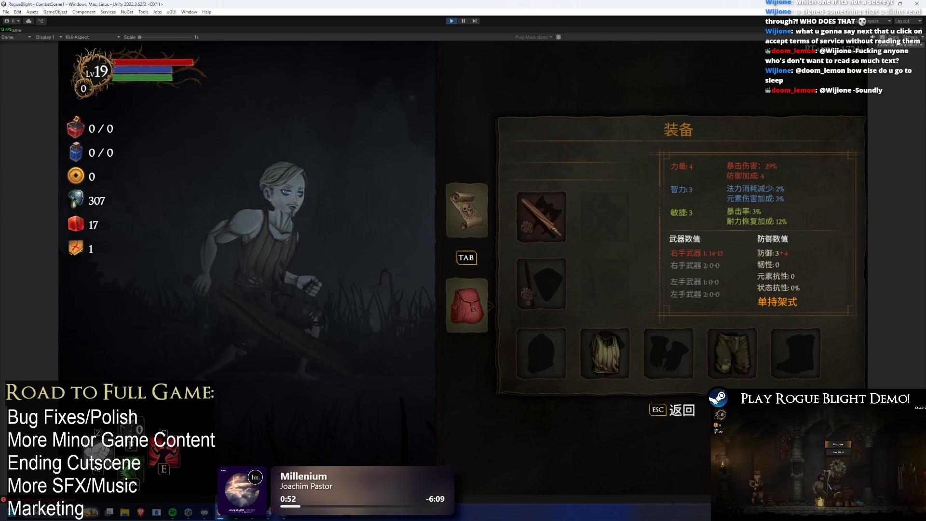
click(904, 44)
click(884, 109)
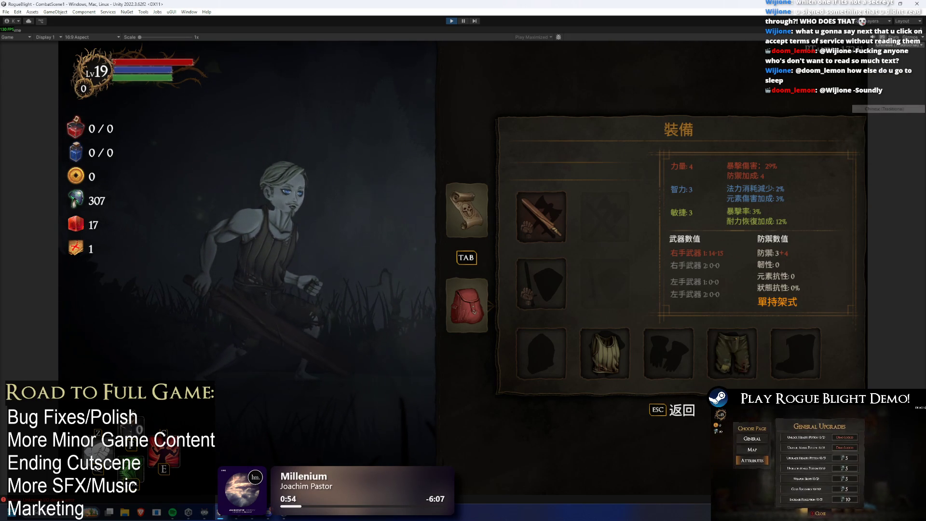
click(904, 44)
click(884, 53)
- Switch the game to Polish and French, then back to English
click(904, 44)
click(893, 86)
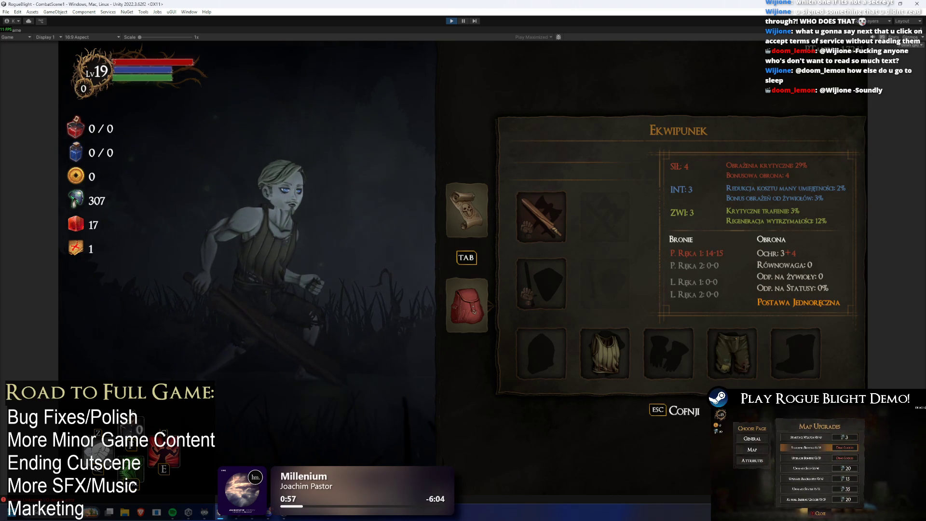
click(906, 45)
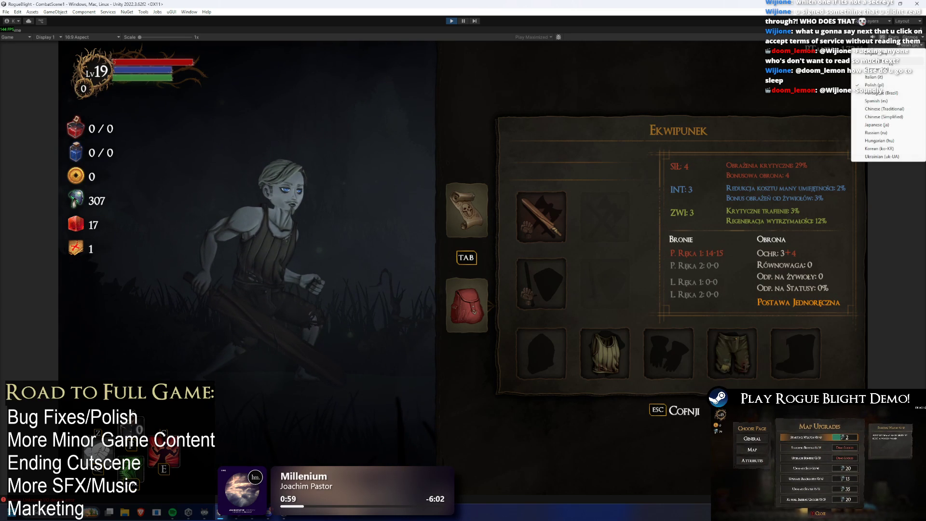
click(889, 61)
click(904, 44)
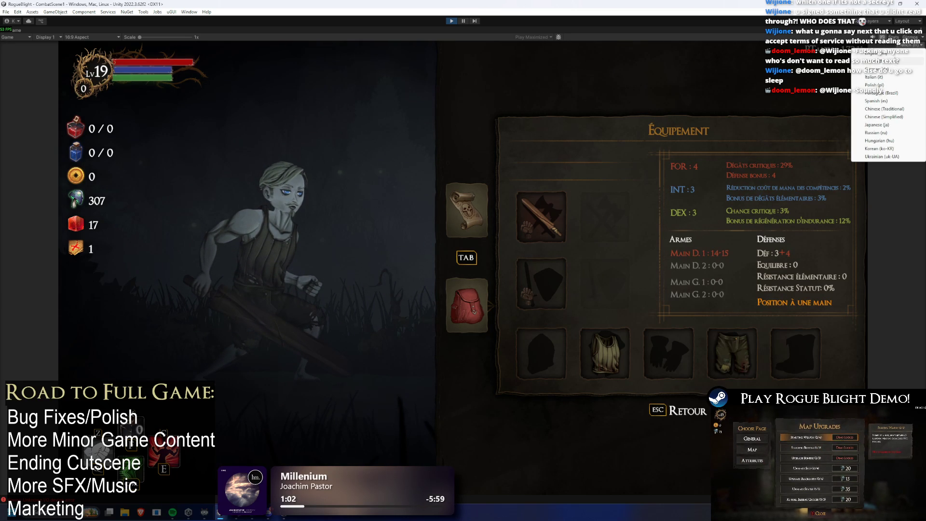
click(892, 53)
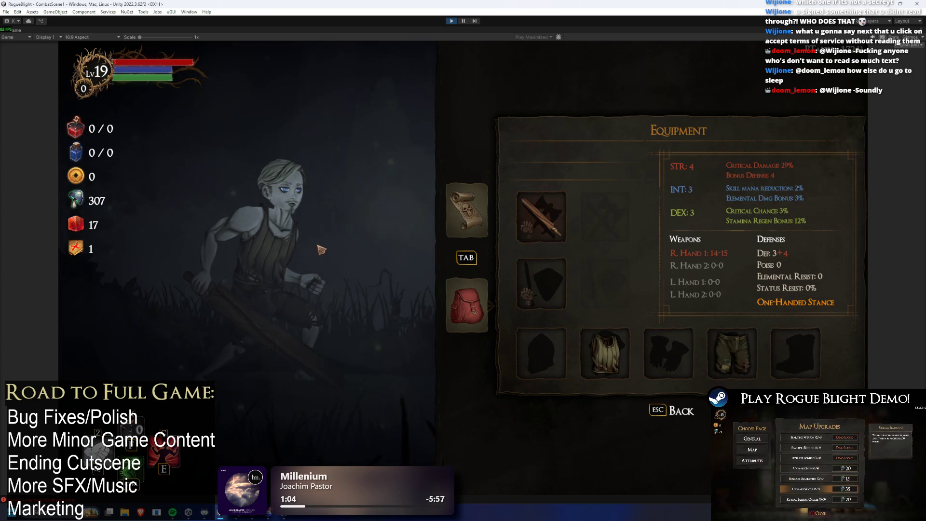
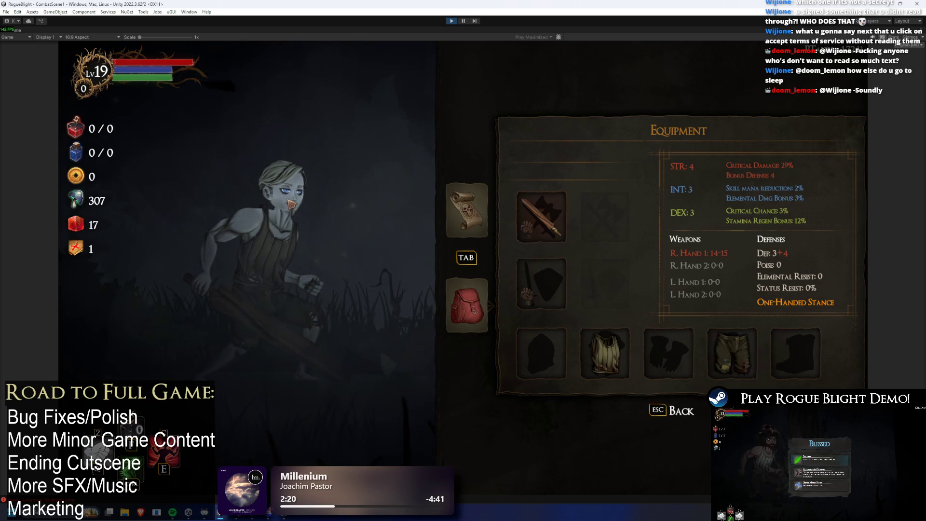
- From the Legs slot, test arrow-key navigation across the armor slots, backpack, map and weapon slots
click(732, 354)
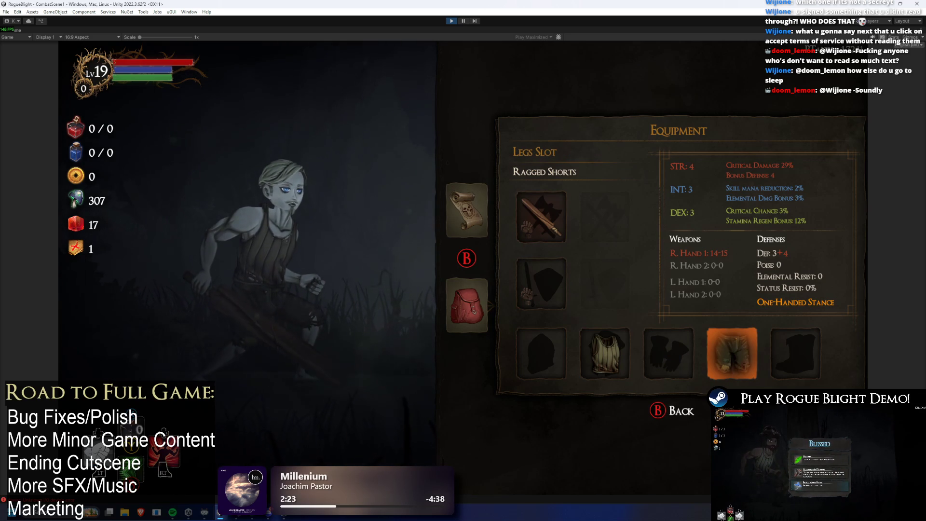
key(Left)
key(Right)
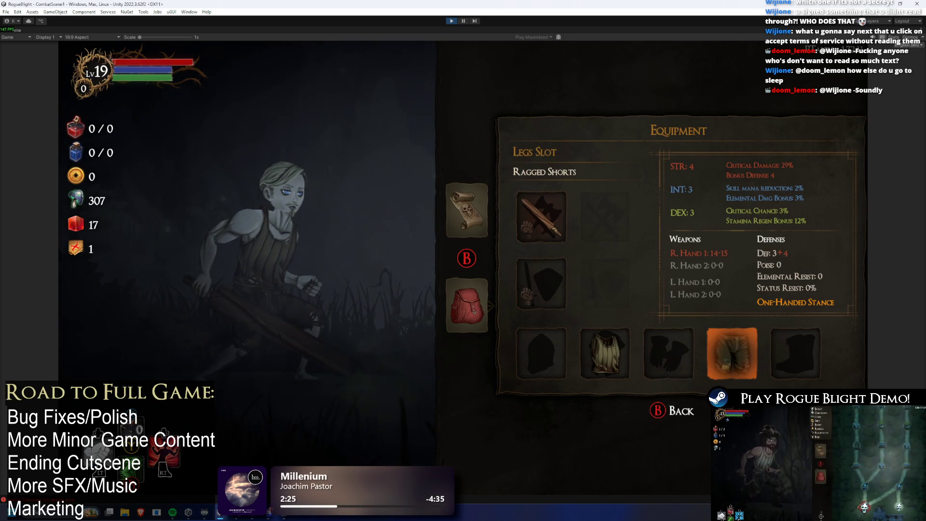
key(Left)
key(Left)
key(Left)
key(Up)
key(Left)
key(Right)
key(Up)
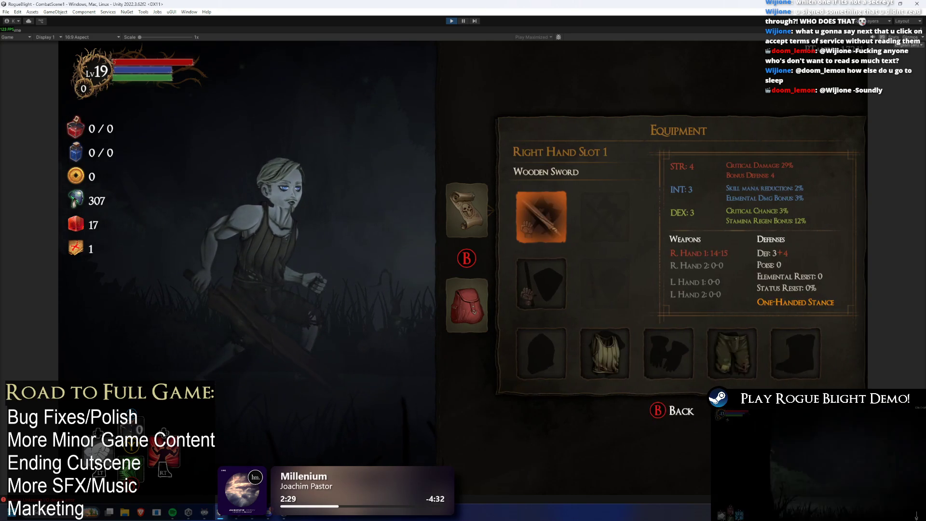
key(Left)
key(Right)
key(Down)
key(Down)
key(Left)
key(Right)
key(Up)
key(Up)
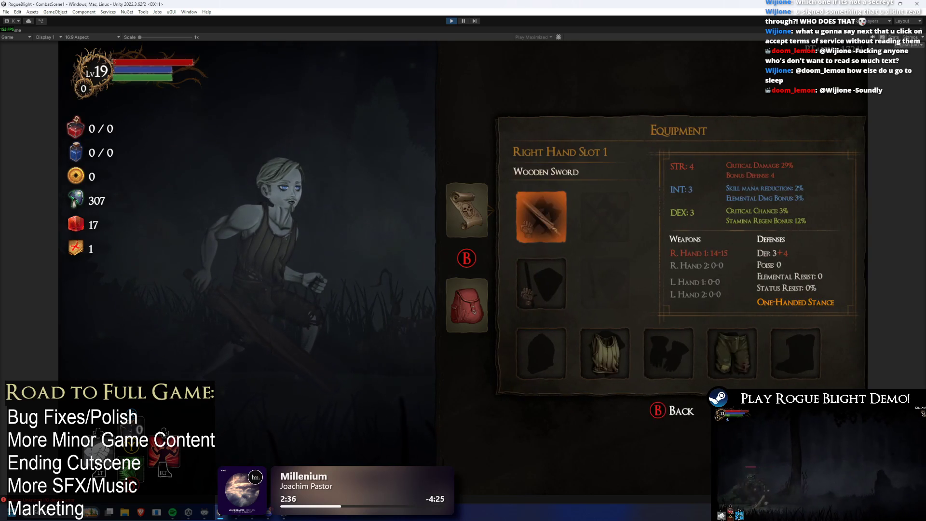
- Toggle the equipment menu repeatedly with Return and Escape, and open then exit the empty Head armor inventory
key(Return)
key(Escape)
key(Return)
key(Escape)
key(Escape)
key(Return)
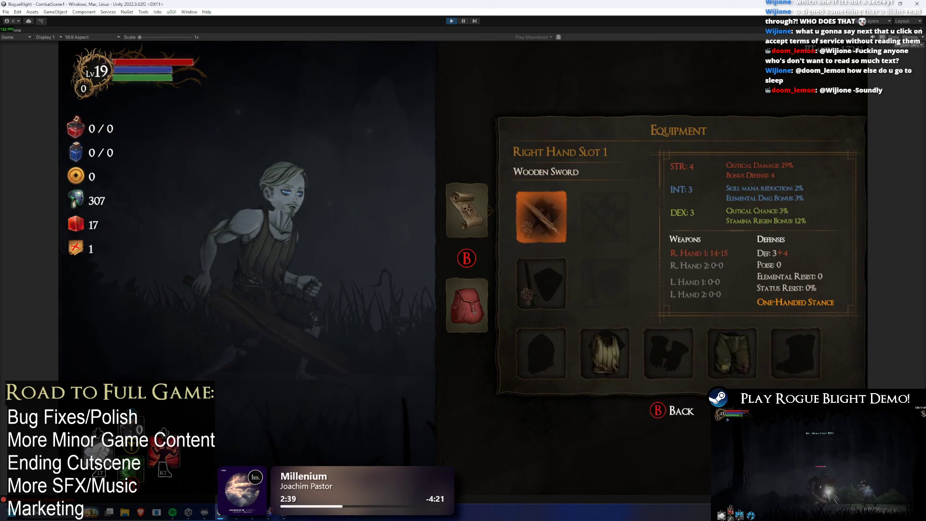
key(Escape)
key(Down)
key(Down)
key(Return)
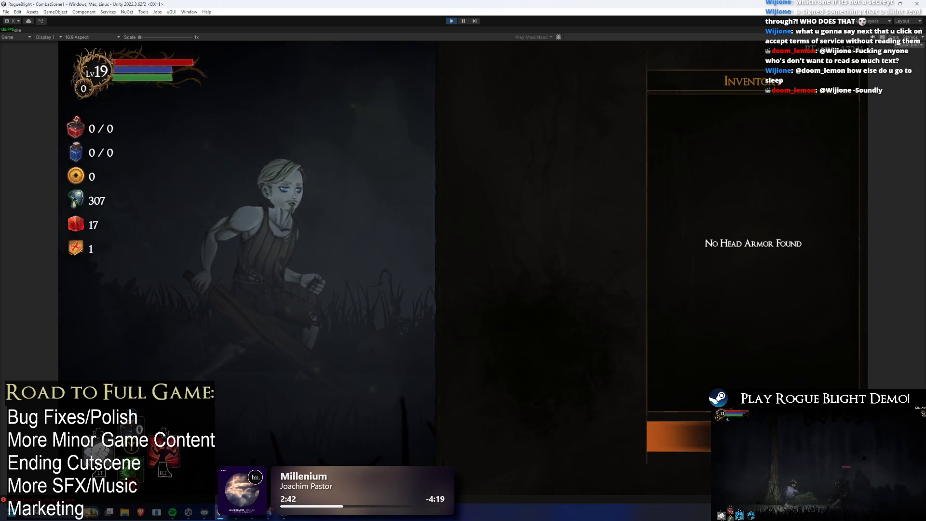
key(Escape)
key(Return)
key(Escape)
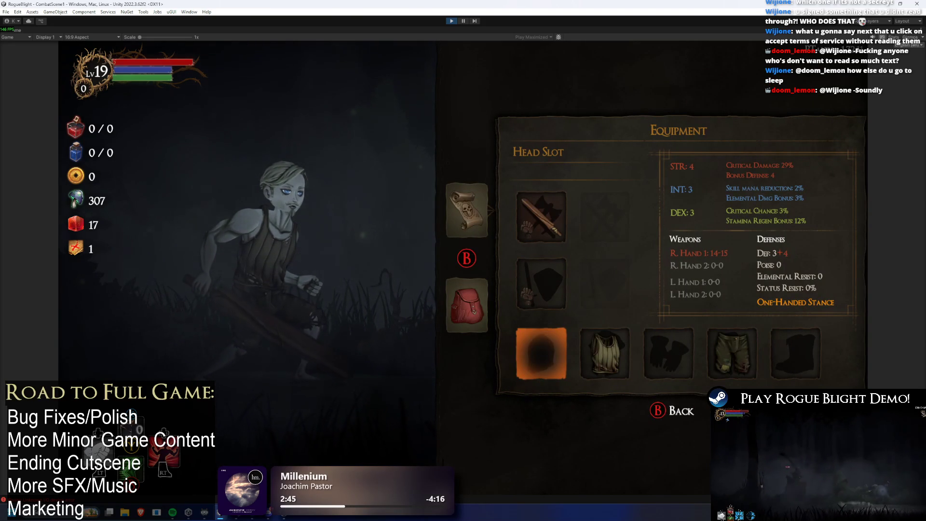
- Move the selection among the Head, Body, Legs and Hands slots and Right Hand Slot 1
key(Tab)
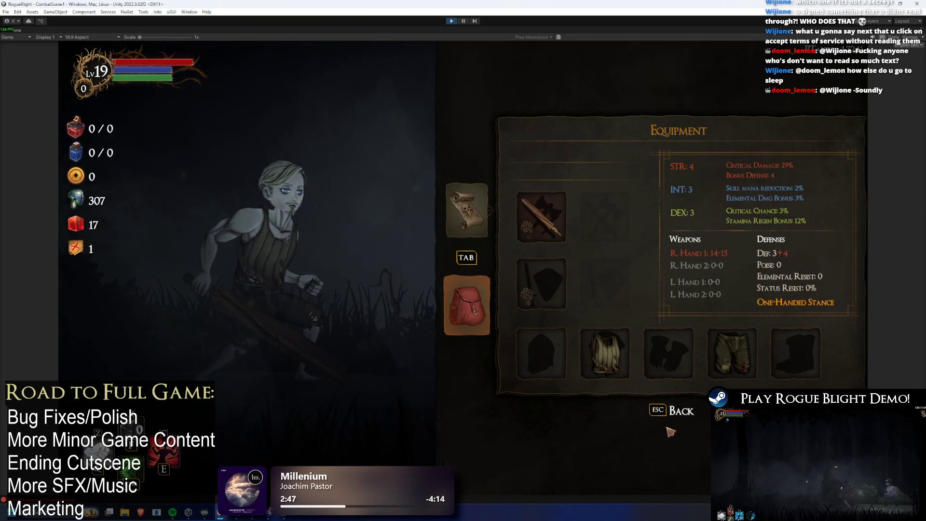
key(Right)
key(Down)
key(Right)
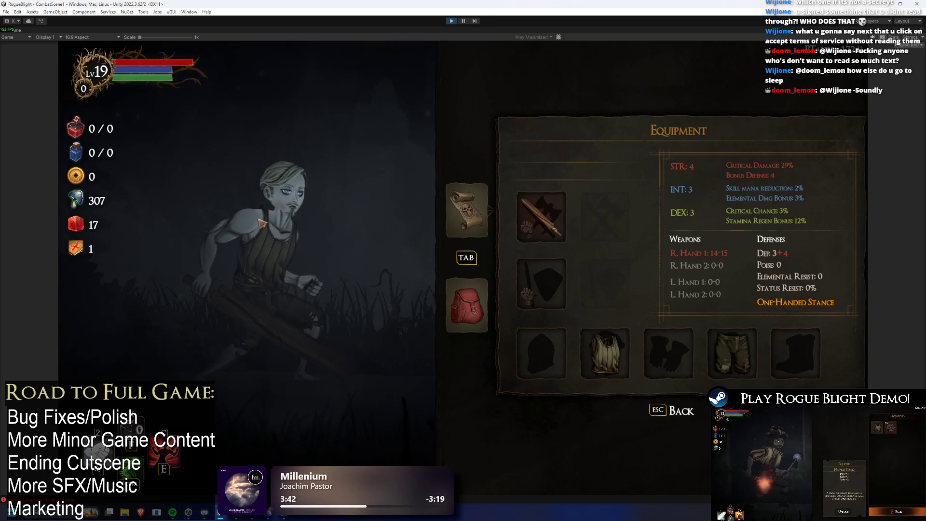
key(Left)
key(Right)
key(Right)
key(Left)
key(Left)
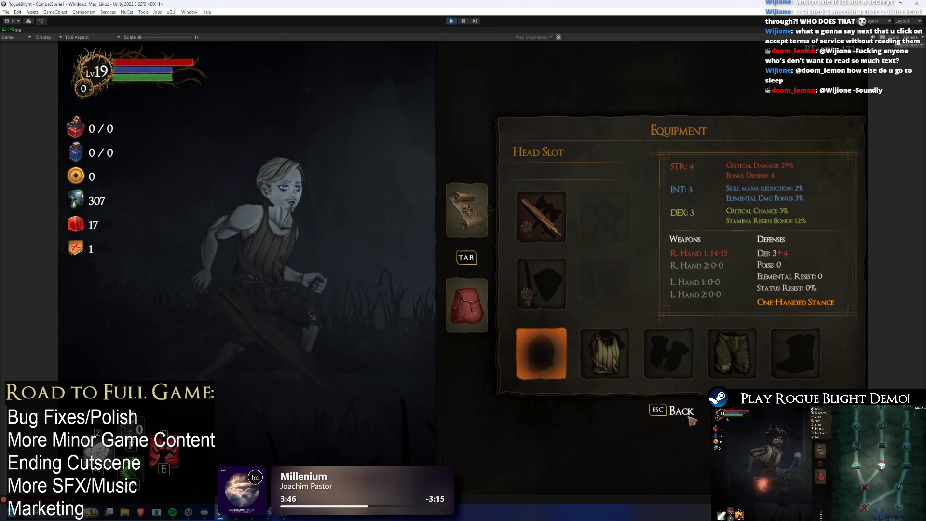
key(Right)
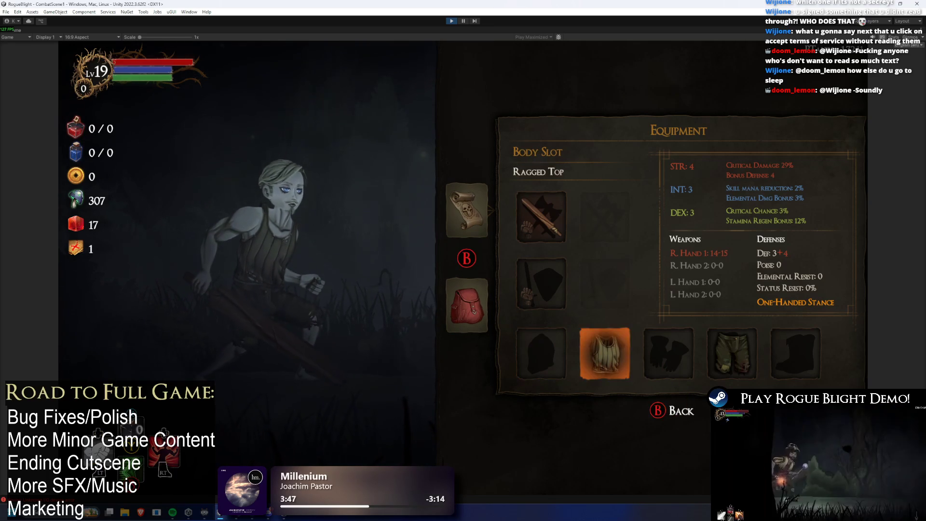
key(Right)
key(Right)
key(Left)
key(Left)
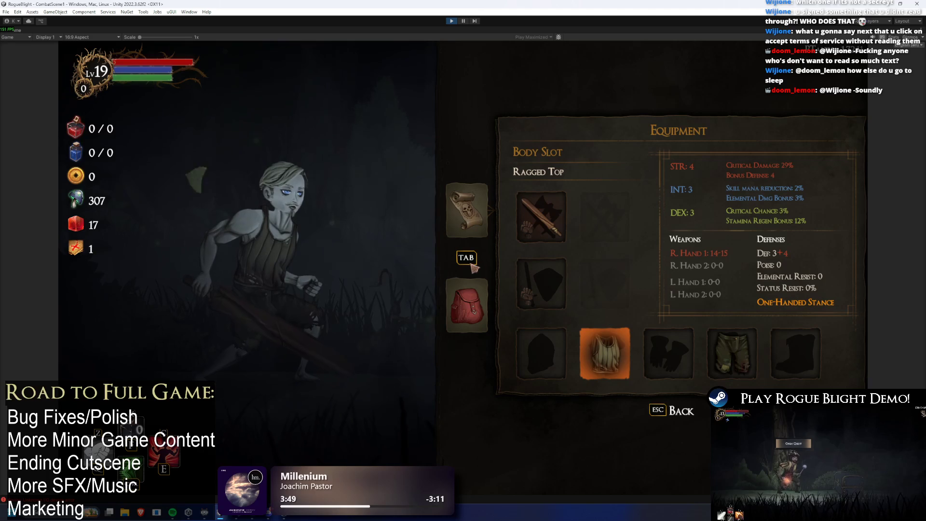
key(Right)
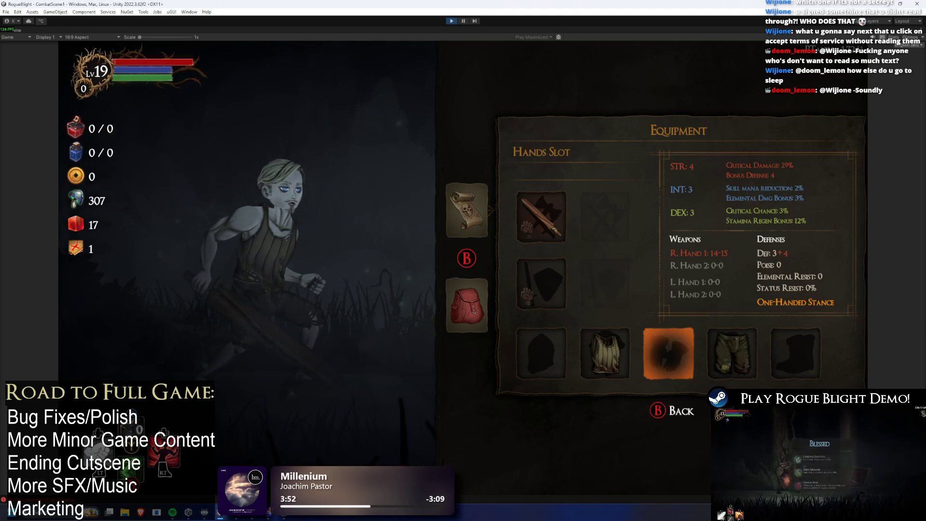
key(Left)
key(Left)
key(Up)
key(Up)
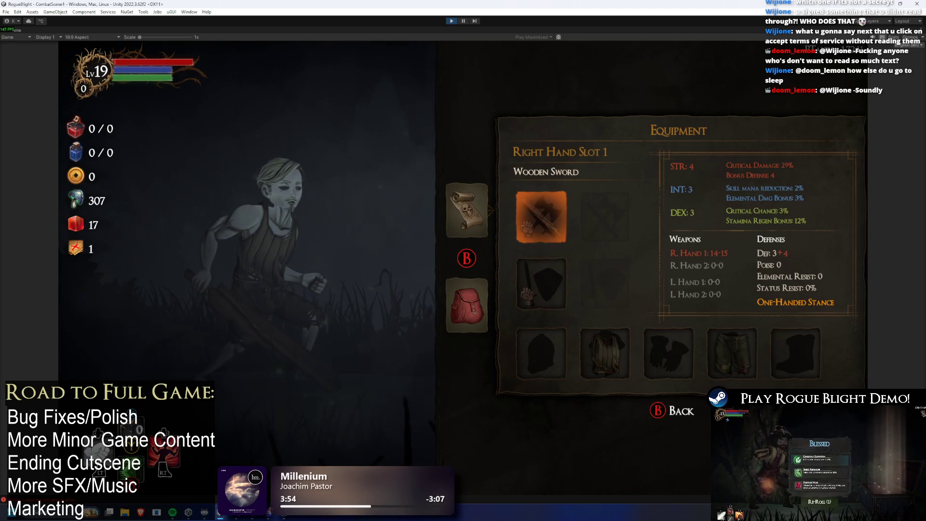
key(Down)
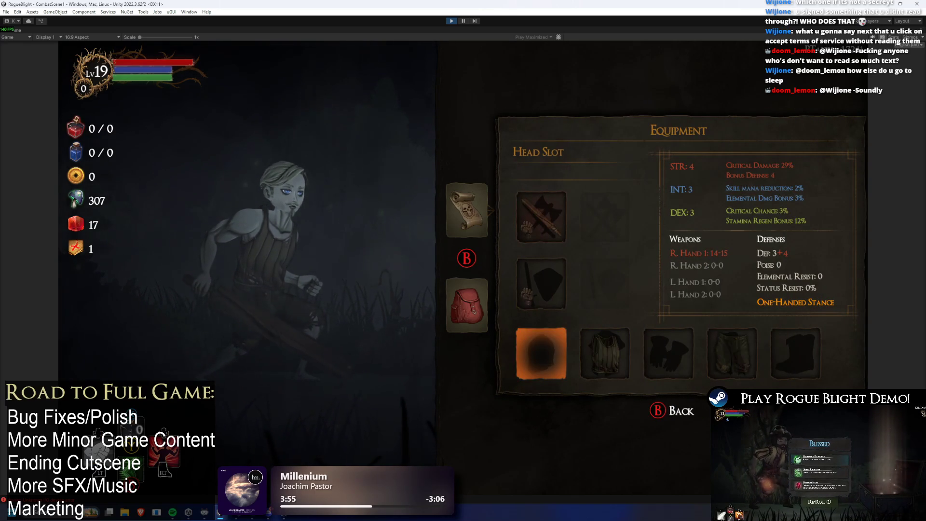
- Open the dungeon map page from the backpack, then return to the Equipment page
key(Left)
key(Up)
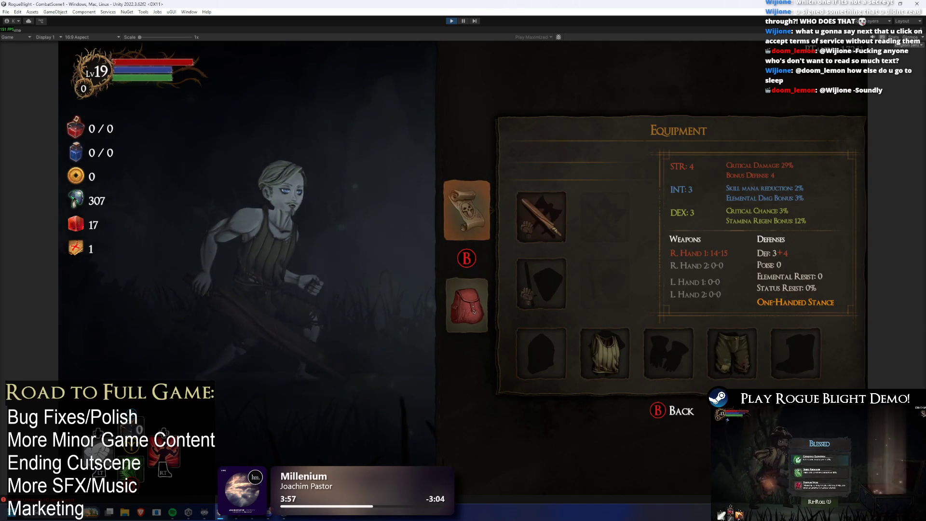
key(Return)
key(Down)
key(Return)
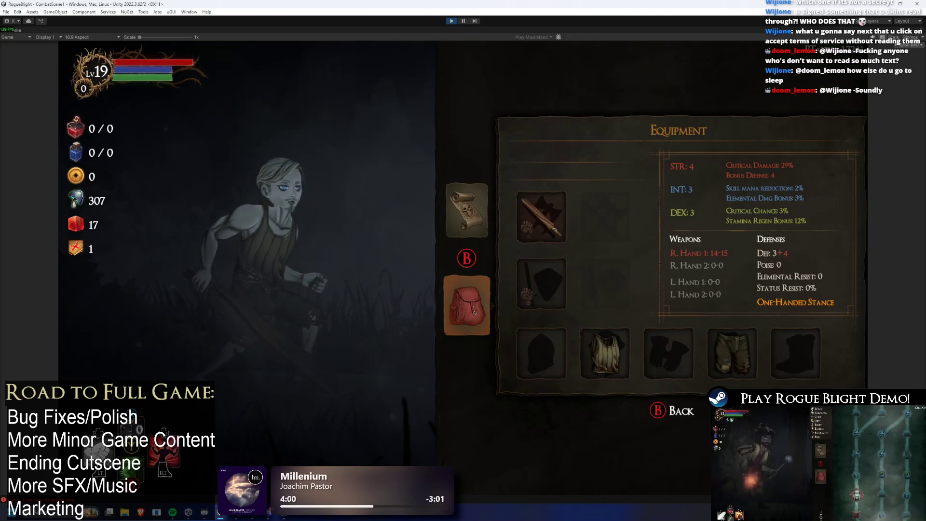
- Select Left Hand Slot 1, then open and close the Ragged Top body armor inventory
click(542, 283)
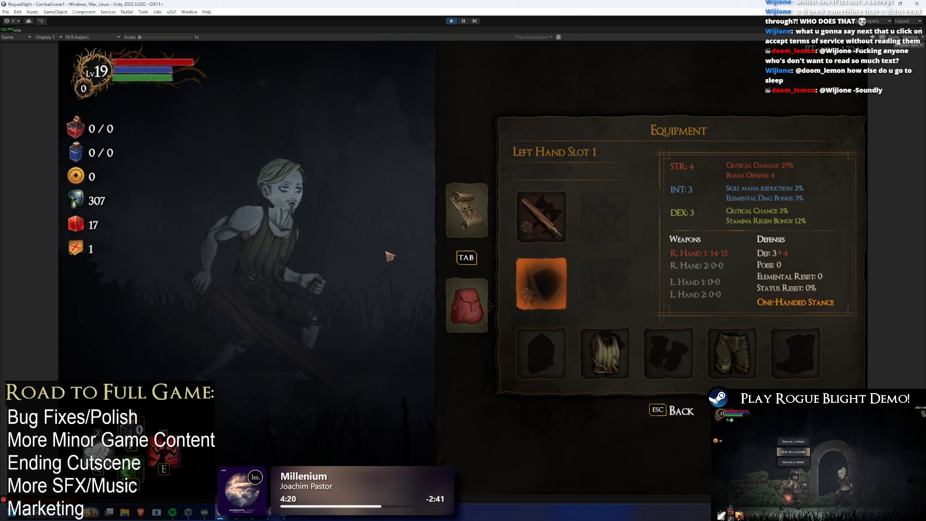
key(Down)
key(Right)
key(Return)
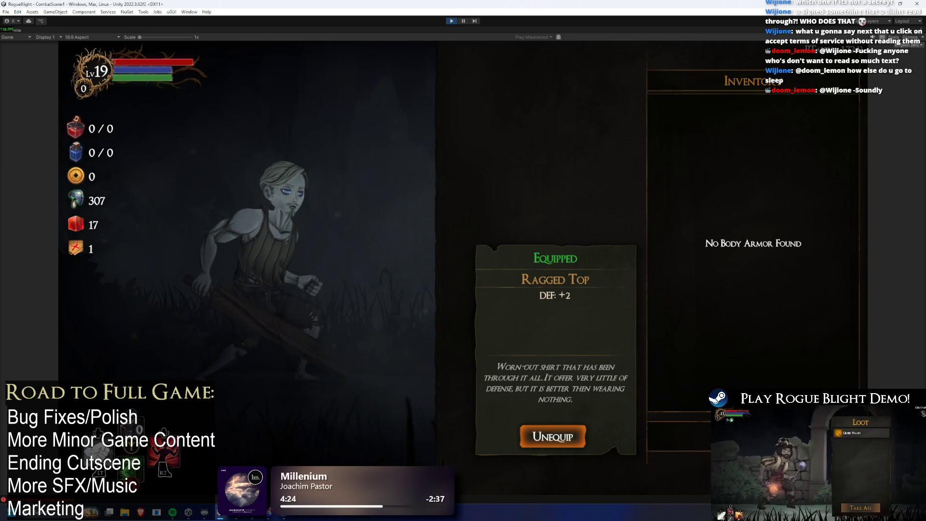
key(Escape)
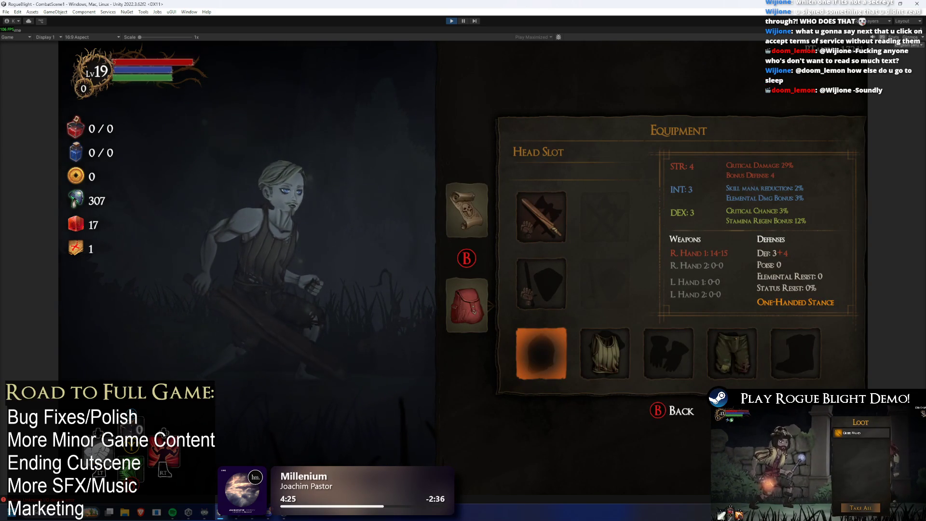
key(Tab)
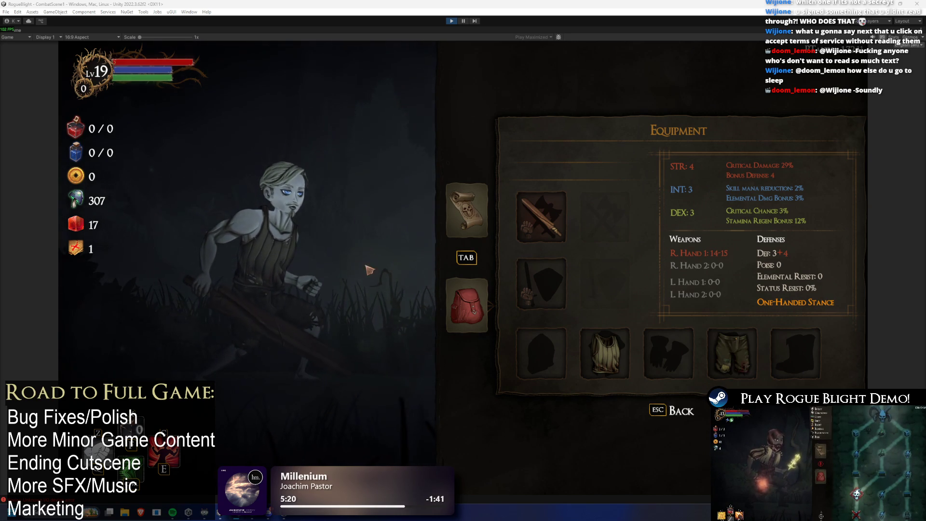
- Check the Head slot and the Wooden Sword in Right Hand Slot 1, then stop the play test
key(Down)
key(Left)
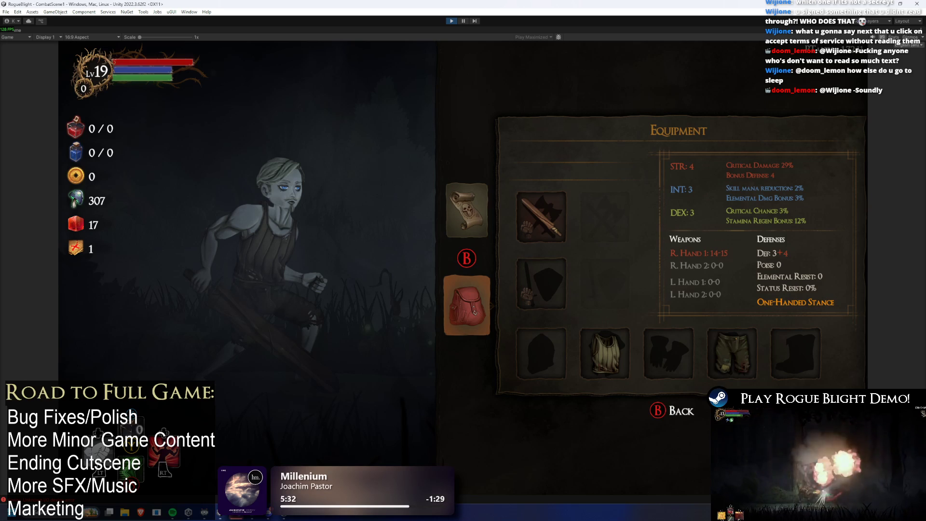
key(alt+Tab)
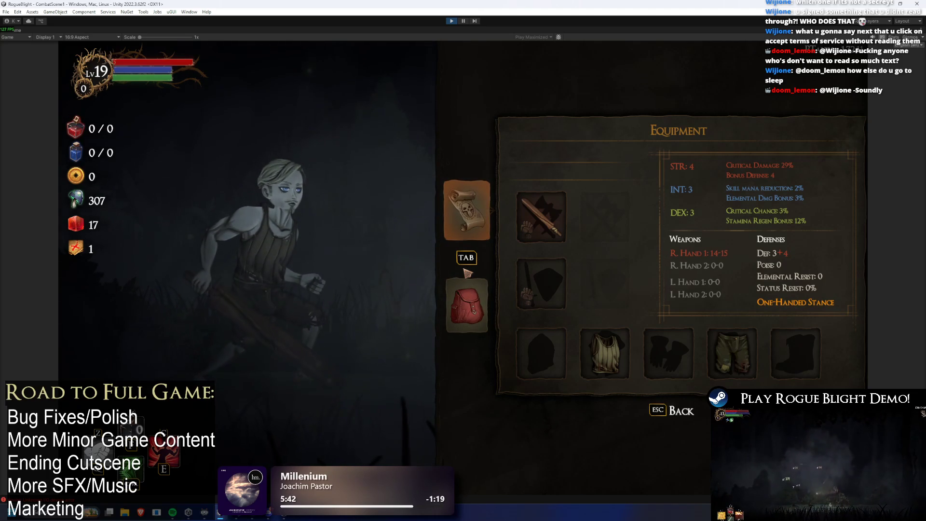
key(Right)
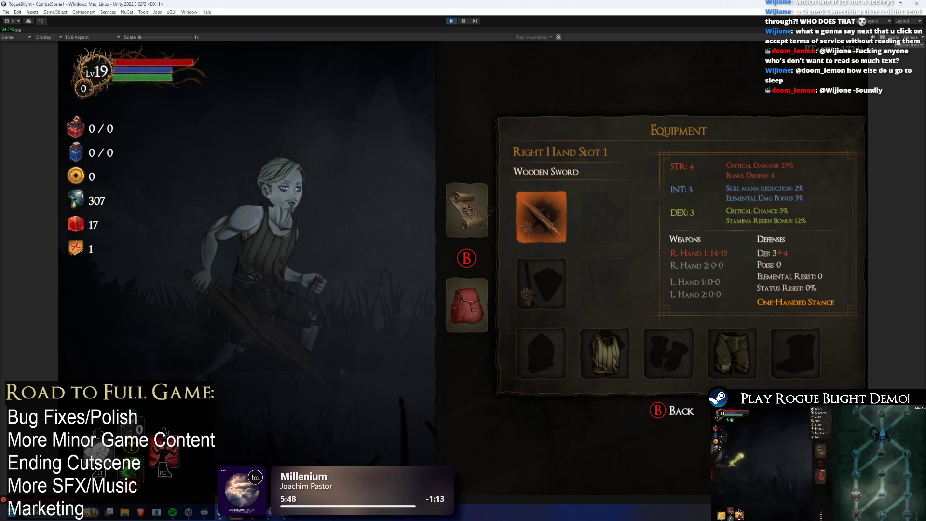
key(Down)
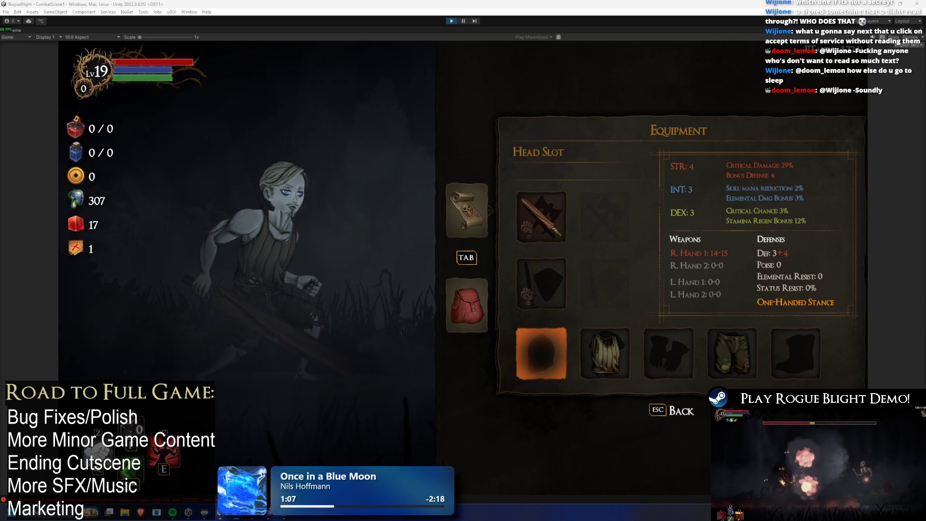
click(452, 21)
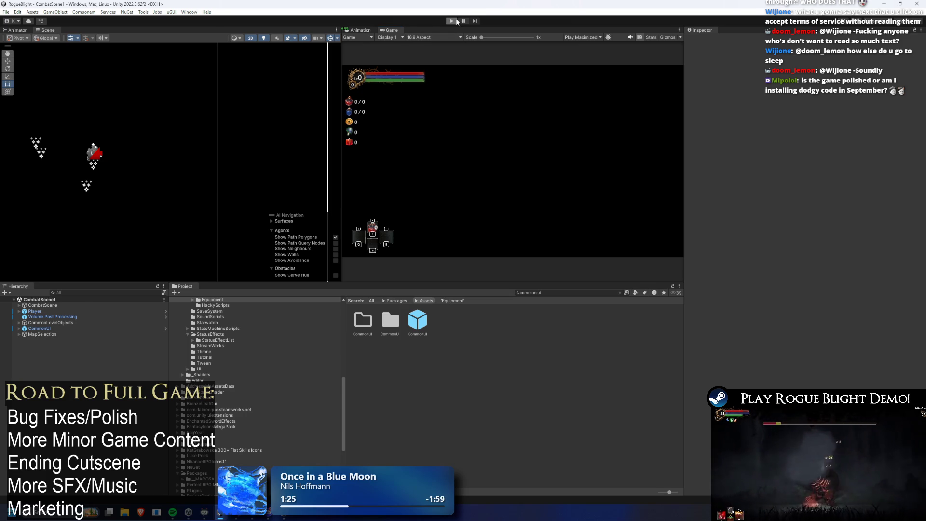
- Run the game, open Equipment from the map, toggle it twice with Escape and Tab, then stop
click(451, 21)
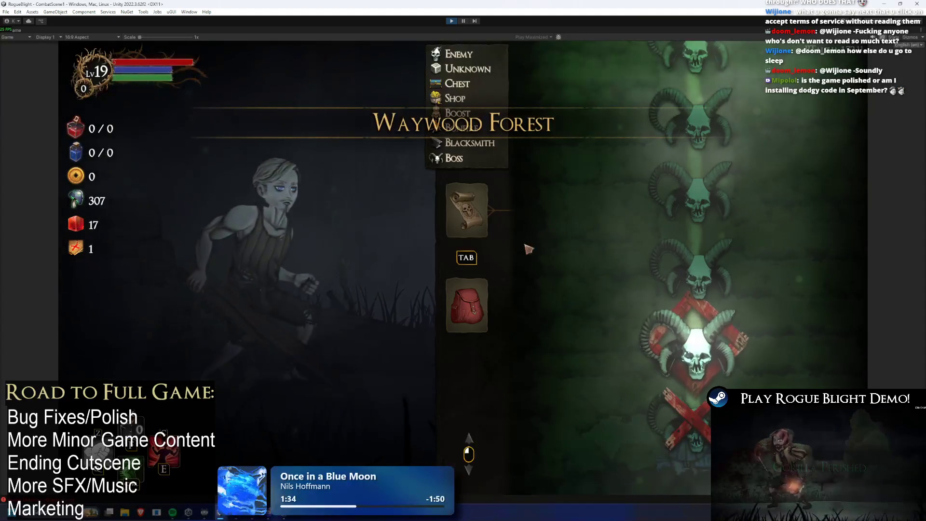
click(478, 295)
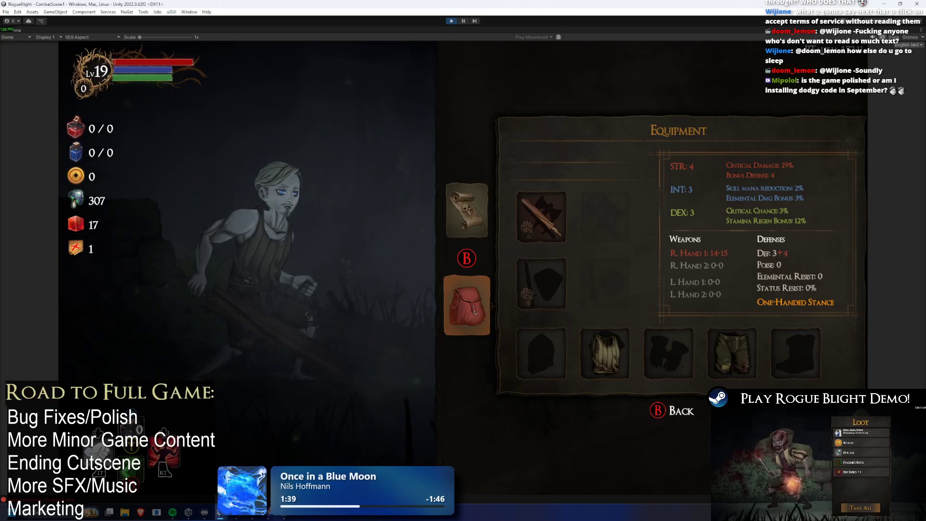
key(Escape)
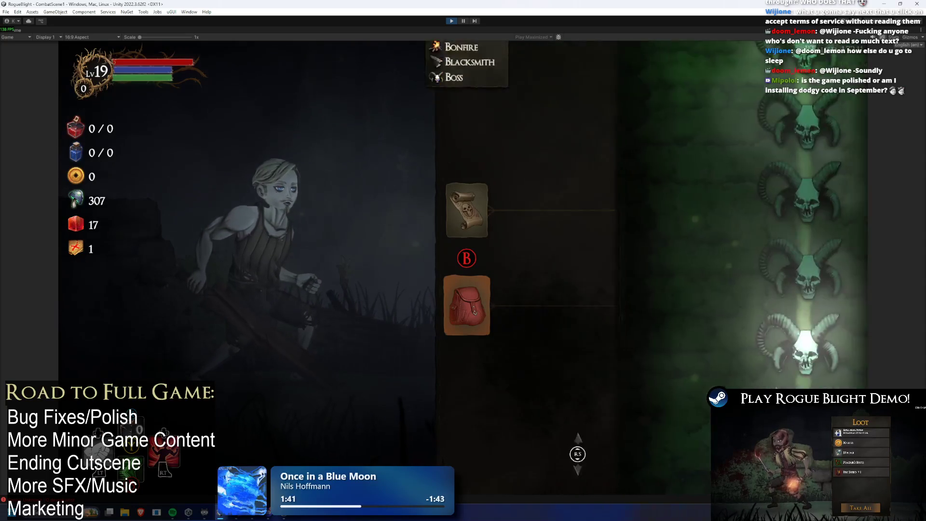
key(Tab)
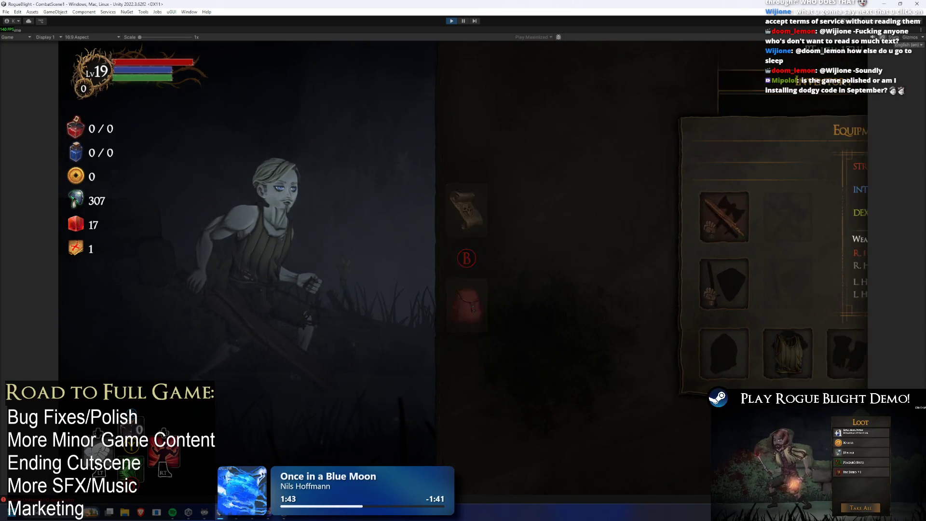
key(Escape)
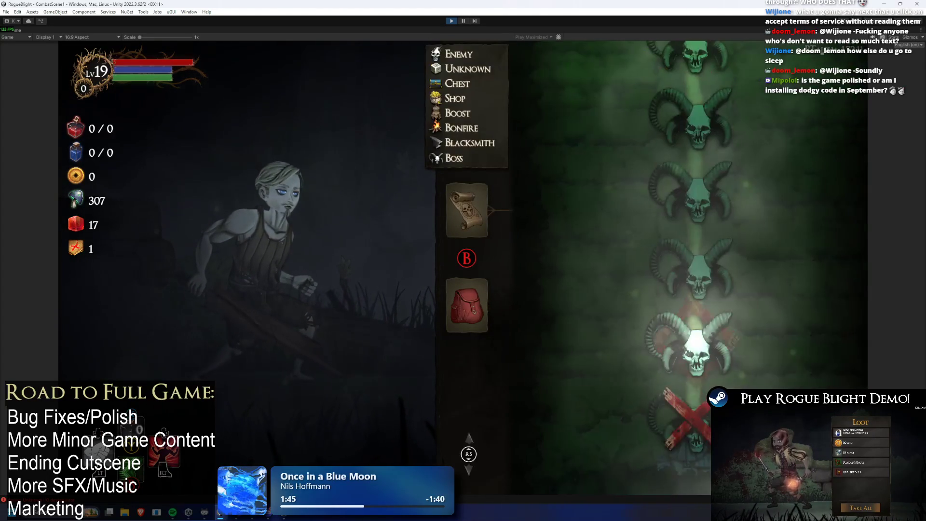
key(Tab)
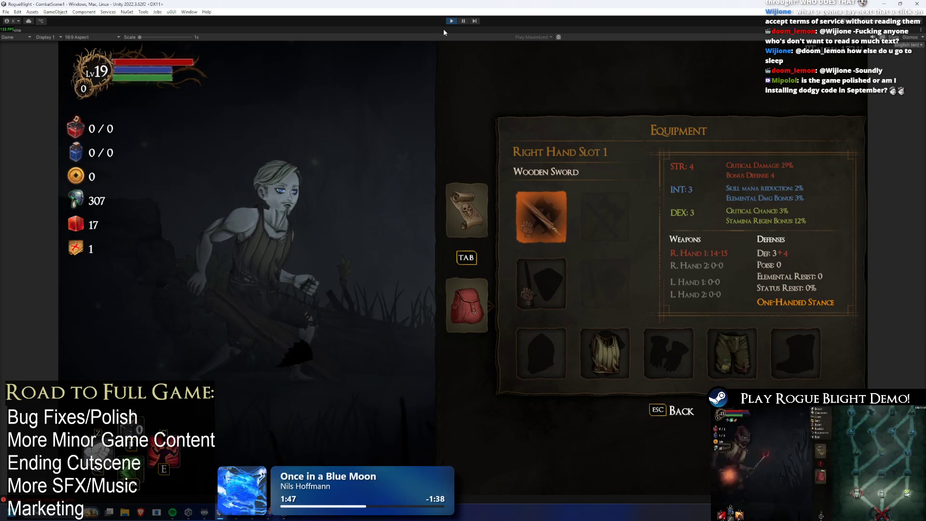
click(454, 21)
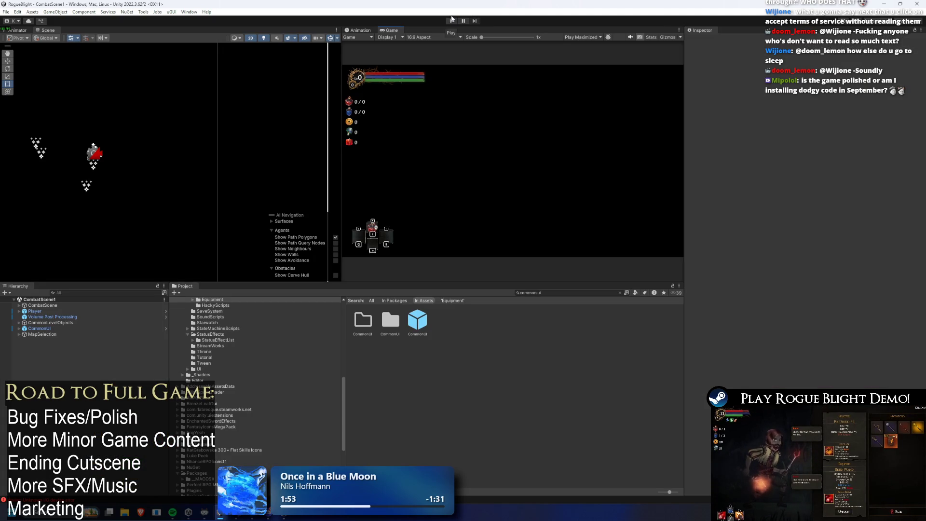
- Open the CommonUI prefab from the Project window in Prefab Mode
double_click(413, 323)
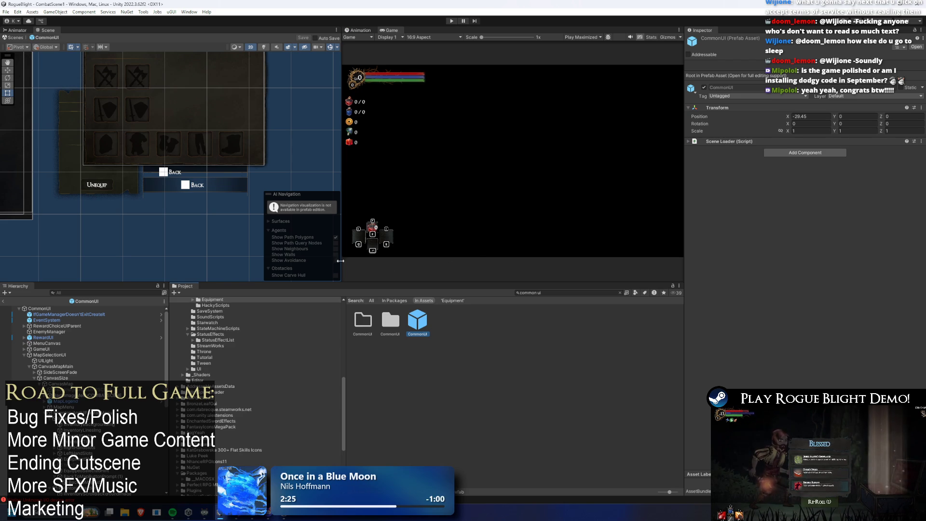
- Inspect the stats panel, background images, inventory title, description, Scroll View and InventoryAndUIForMapMenu canvas
click(173, 102)
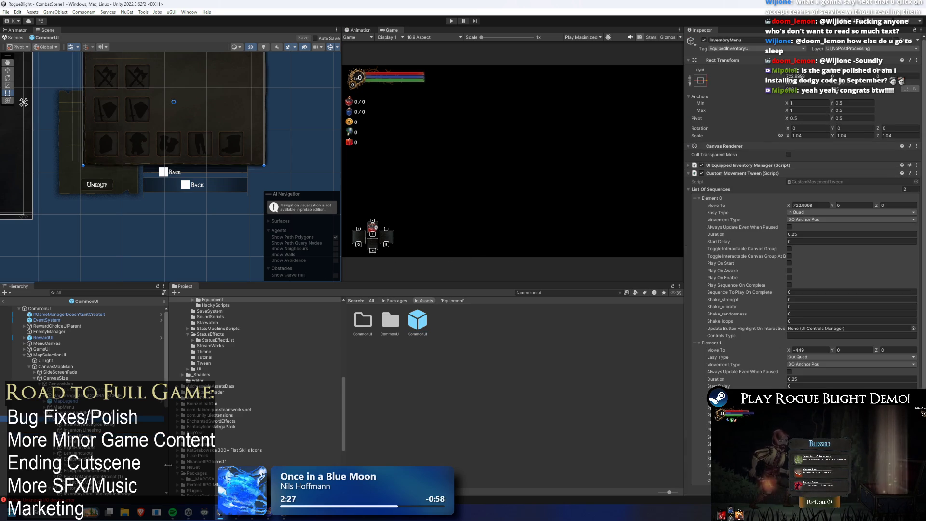
click(24, 102)
click(98, 57)
click(98, 57)
click(98, 57)
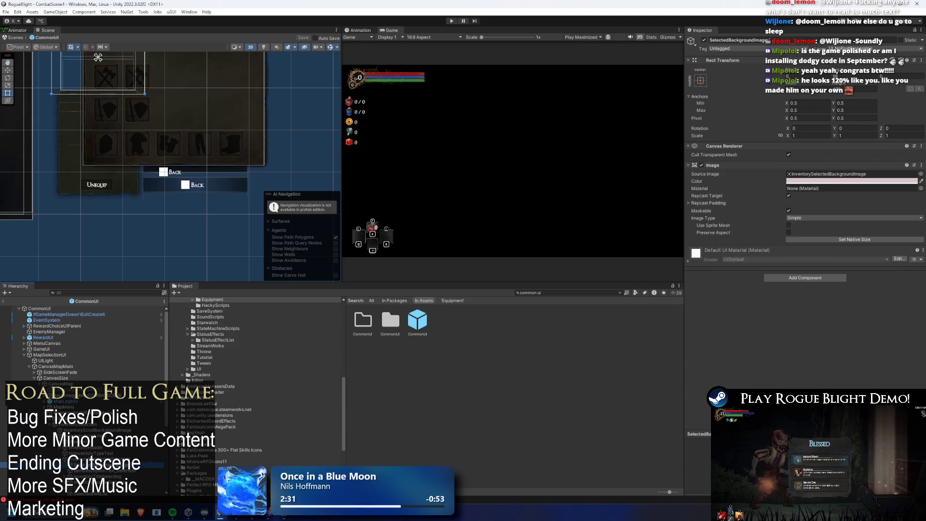
click(98, 145)
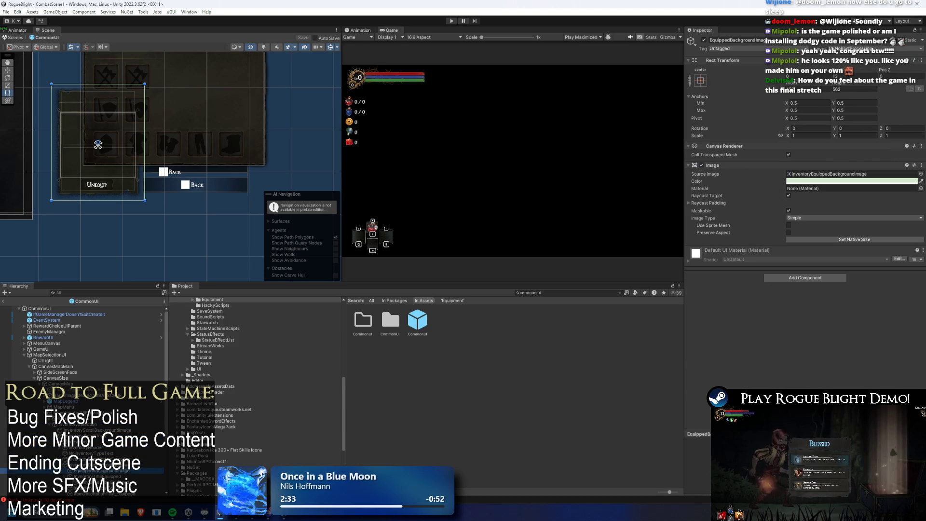
click(98, 145)
click(98, 145)
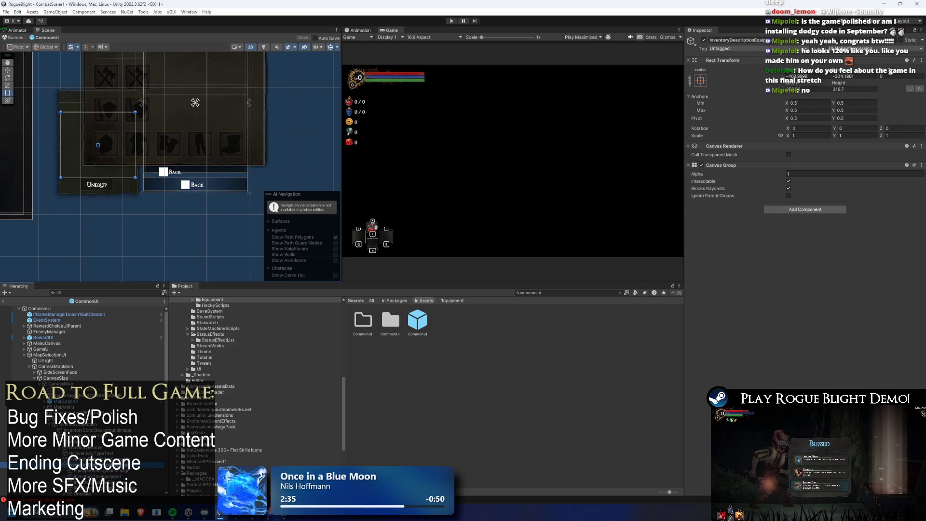
click(98, 145)
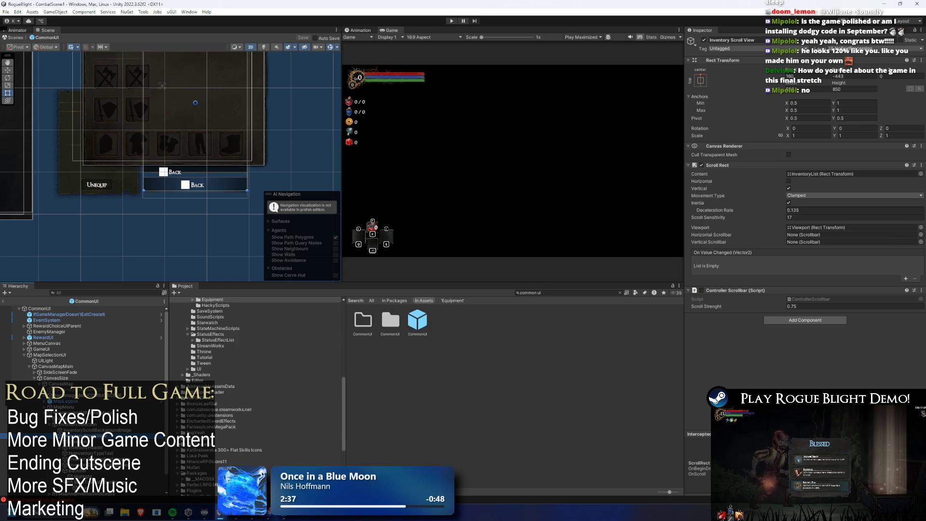
click(25, 215)
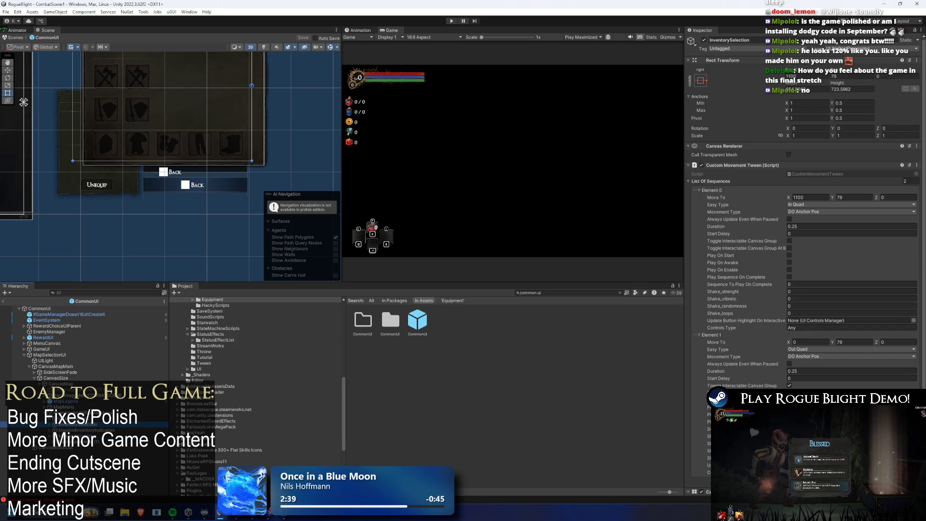
click(26, 215)
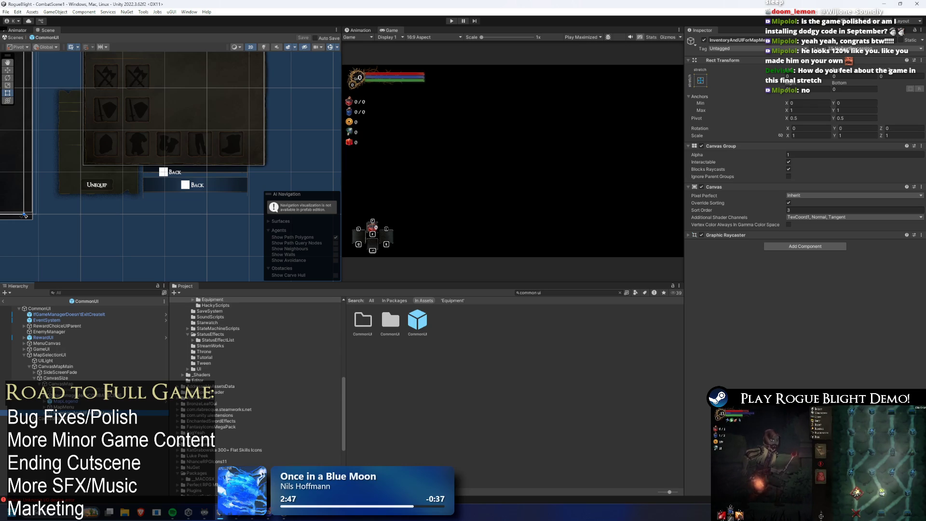
- Inspect the MapMenu movement tween, then select the back-to-map button prompt in the prefab
drag(155, 83, 195, 151)
click(153, 409)
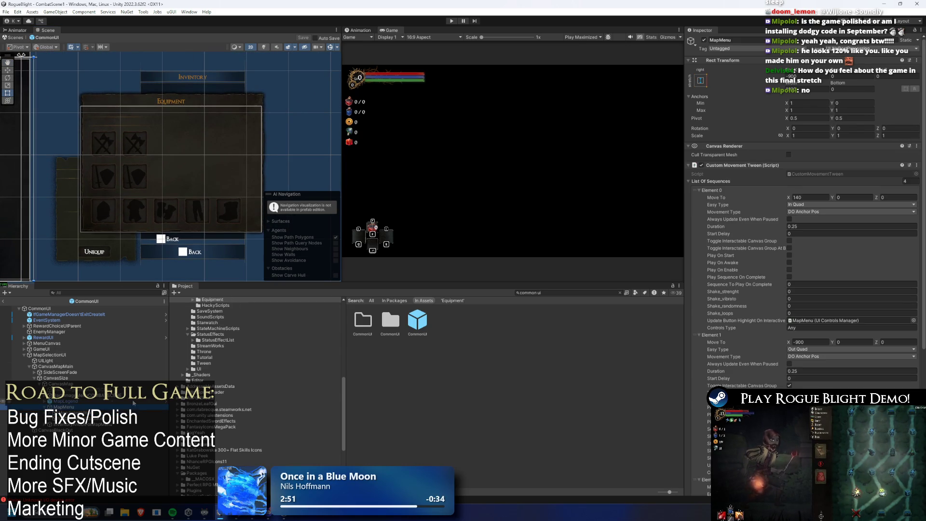
key(Down)
key(Down)
key(Down)
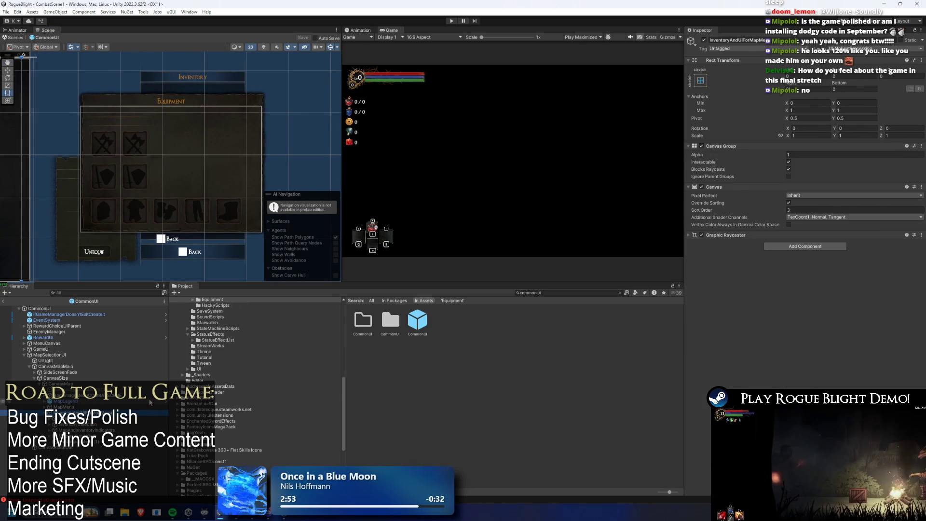
key(Down)
key(Down)
key(Down)
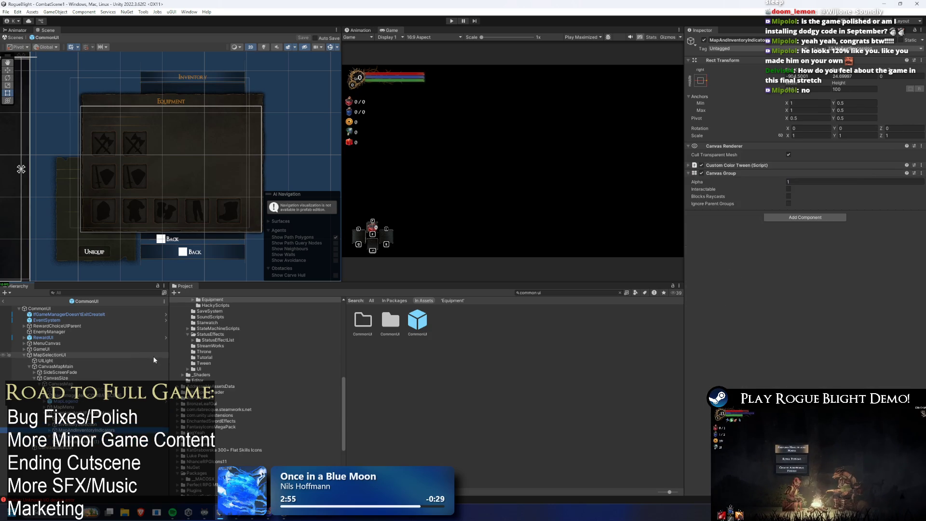
click(162, 244)
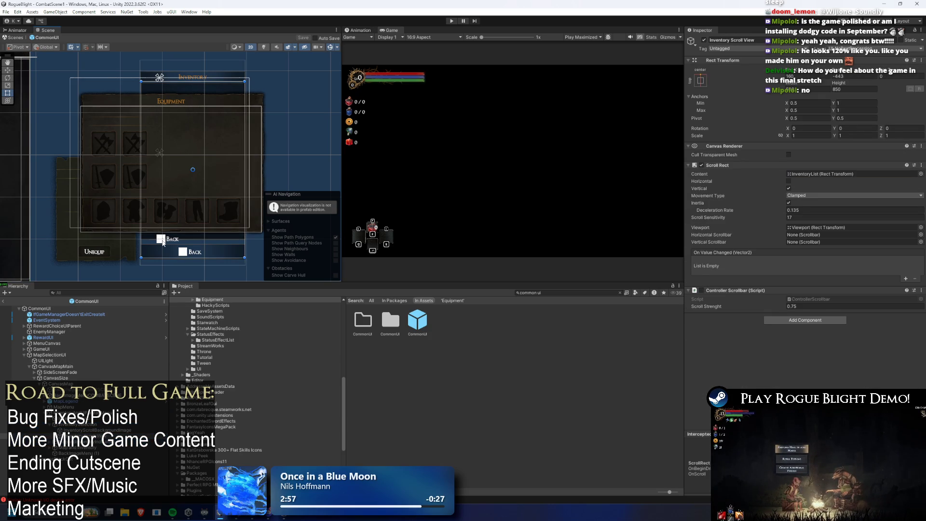
click(162, 244)
click(162, 244)
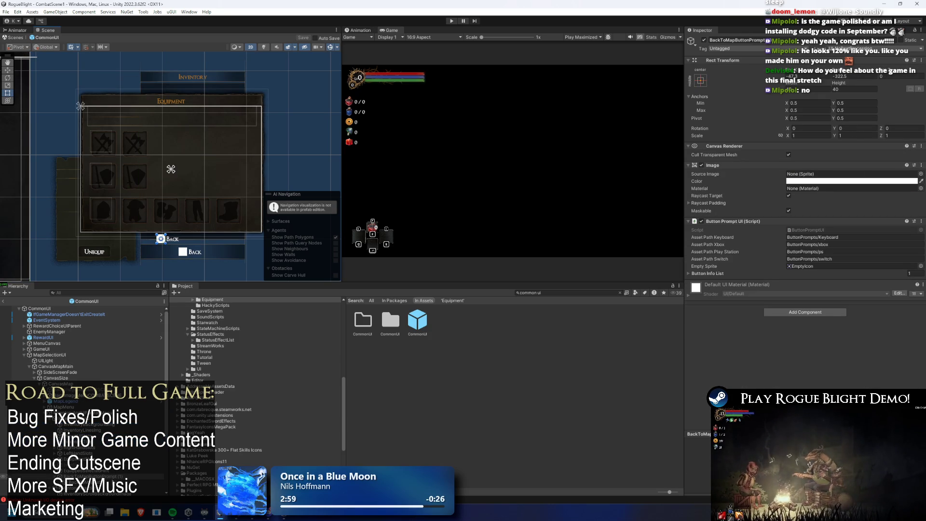
- Enlarge the scene and game views, then locate the ButtonPromptUI script in the Project window
scroll(192, 206, up, 3)
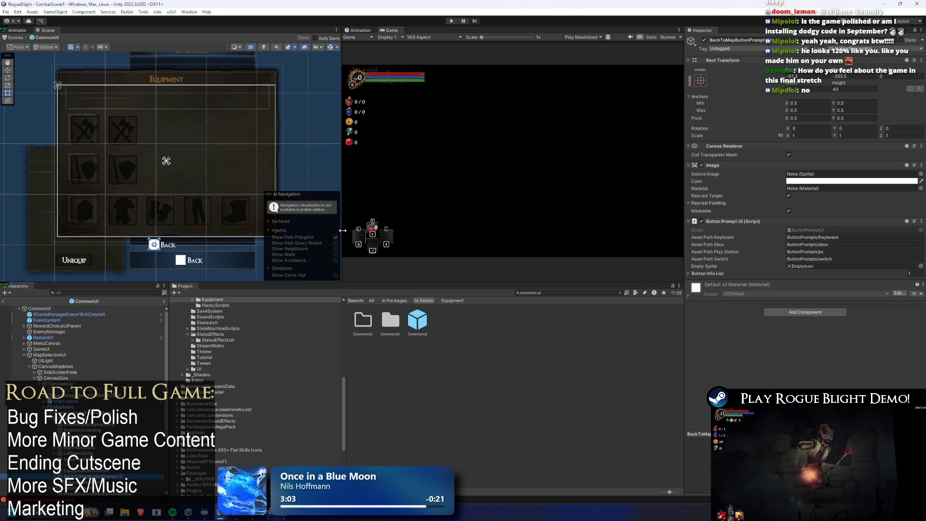
drag(342, 231, 387, 230)
drag(320, 146, 344, 179)
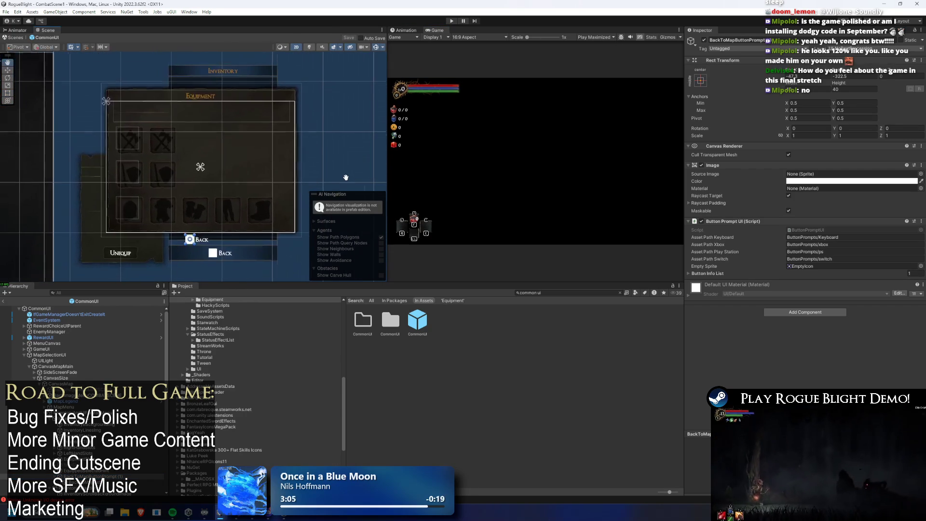
drag(221, 283, 221, 321)
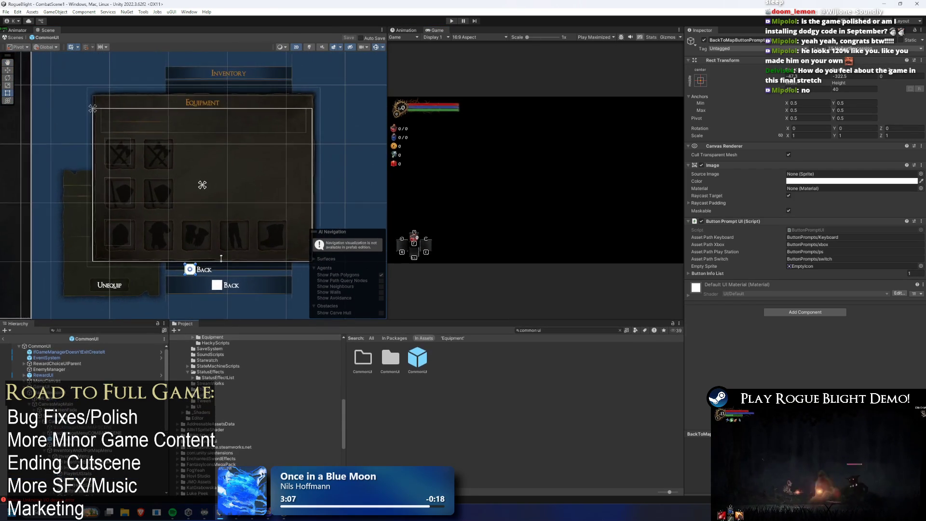
scroll(221, 268, down, 3)
scroll(120, 408, down, 3)
scroll(121, 408, down, 3)
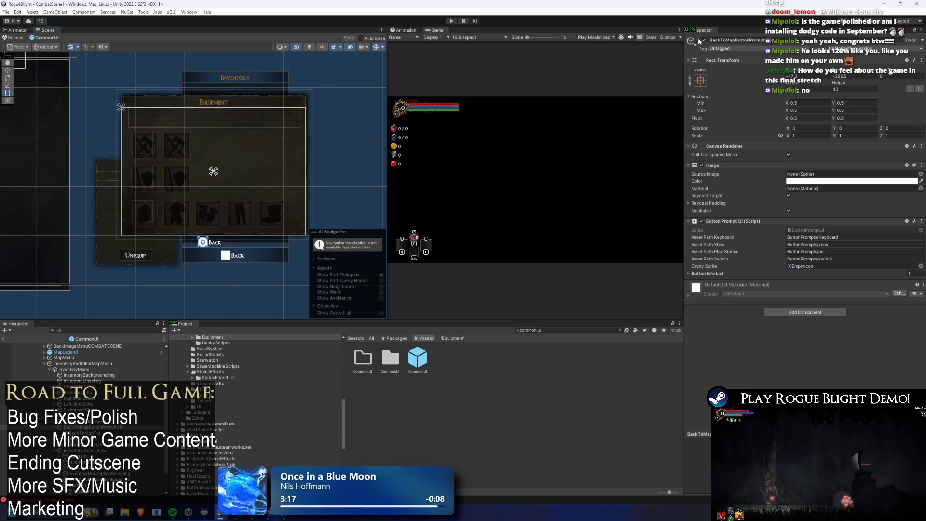
click(810, 229)
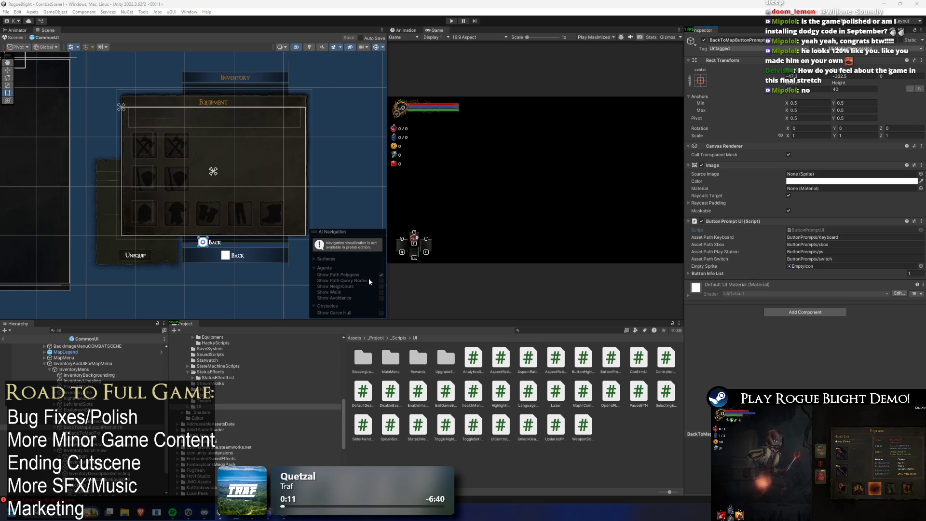
- Select BackToMapButtonPrompt and toggle its Image component off and back on
click(97, 433)
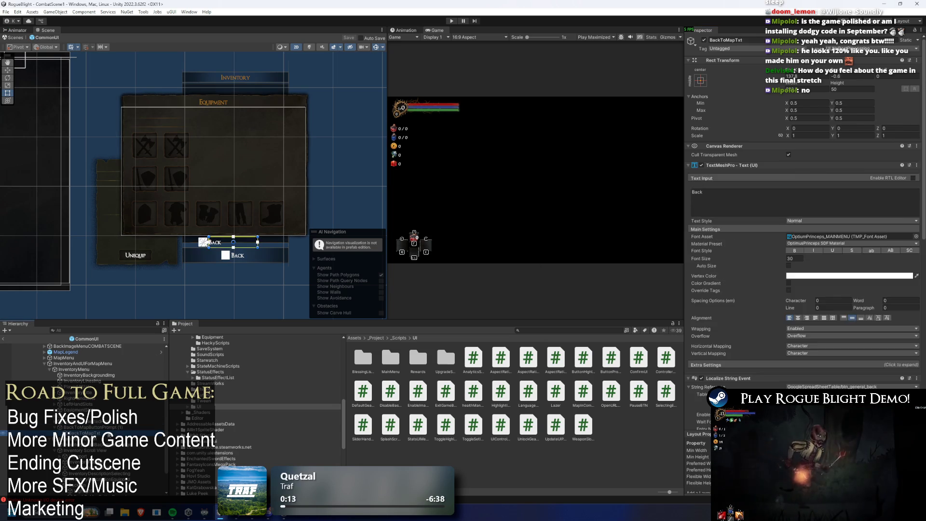
click(96, 427)
click(97, 432)
click(96, 427)
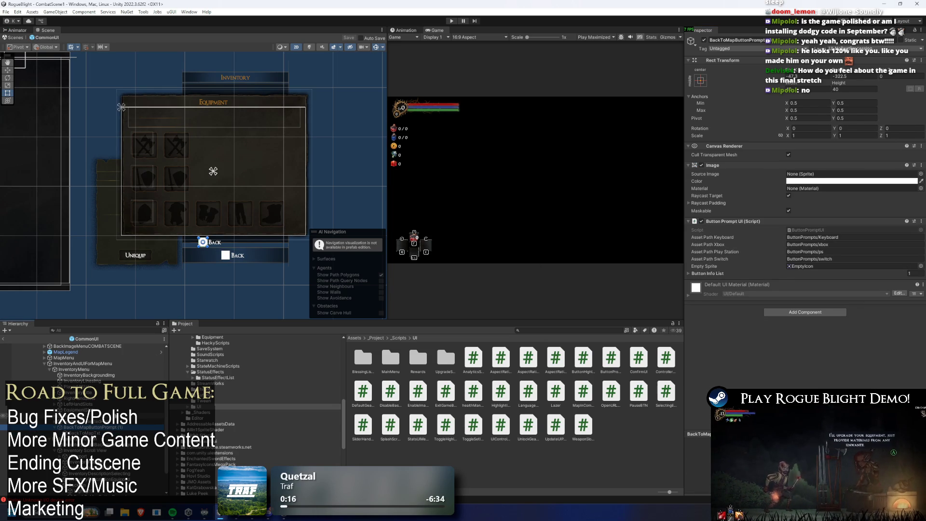
click(702, 165)
click(702, 165)
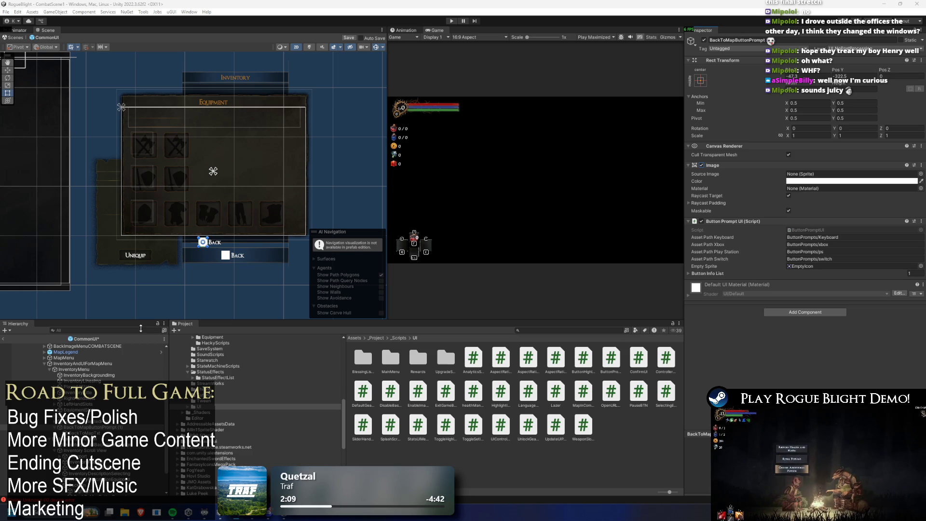
- Review the BackToMapTxt label's text and localization, then compare EquippedSelectedHint with BackToMapButtonPrompt
click(77, 434)
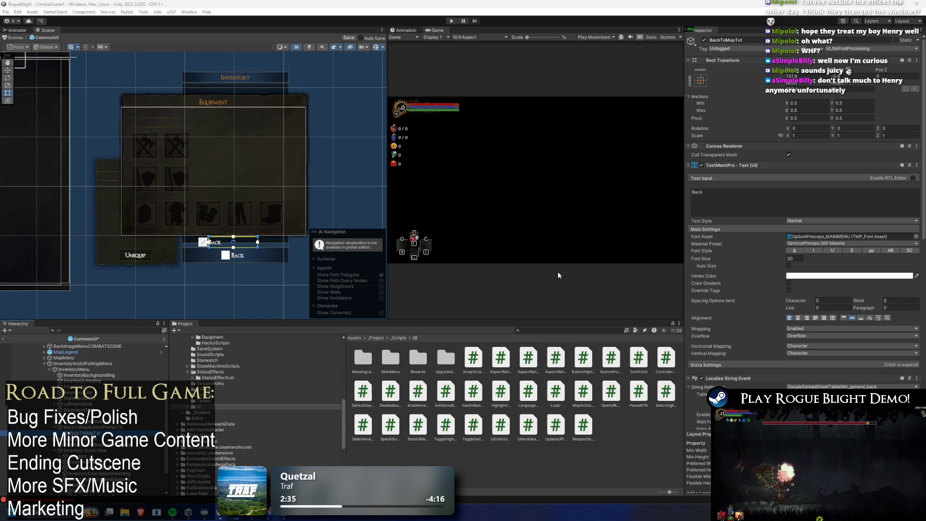
click(747, 165)
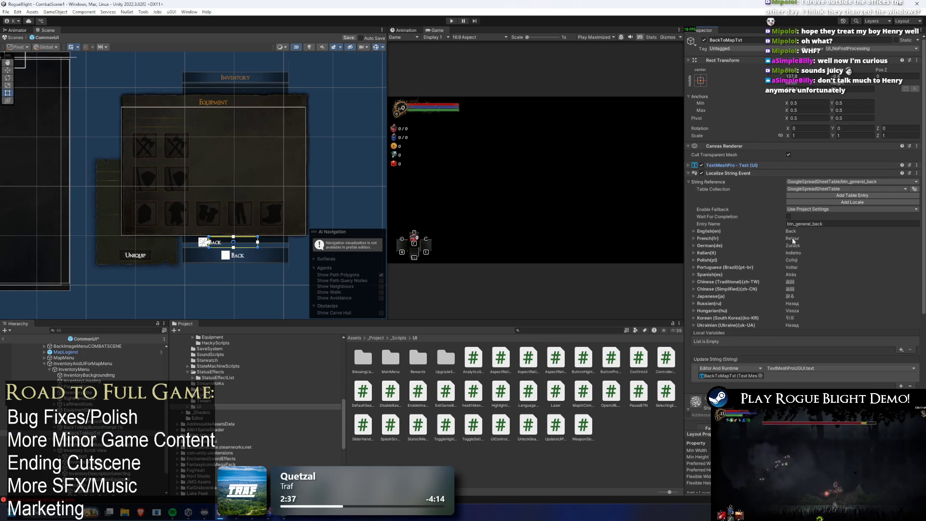
click(736, 173)
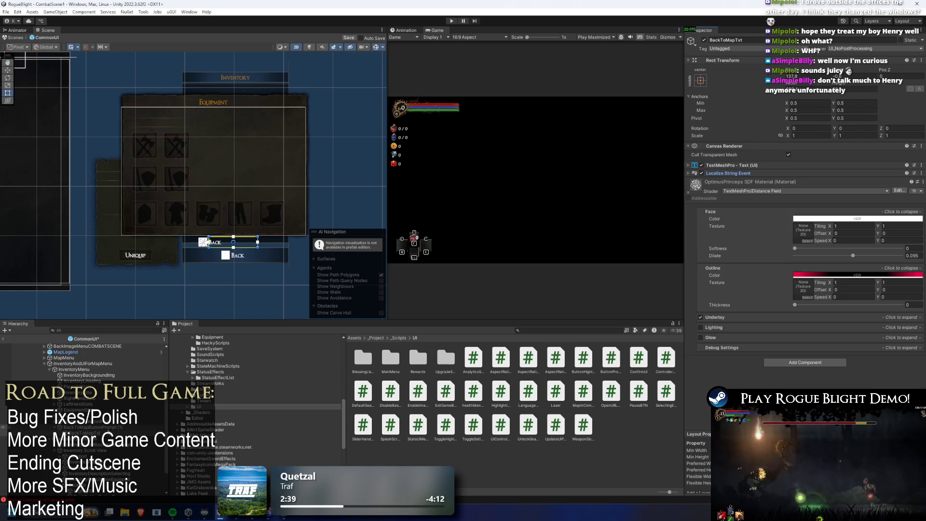
click(6, 428)
key(Up)
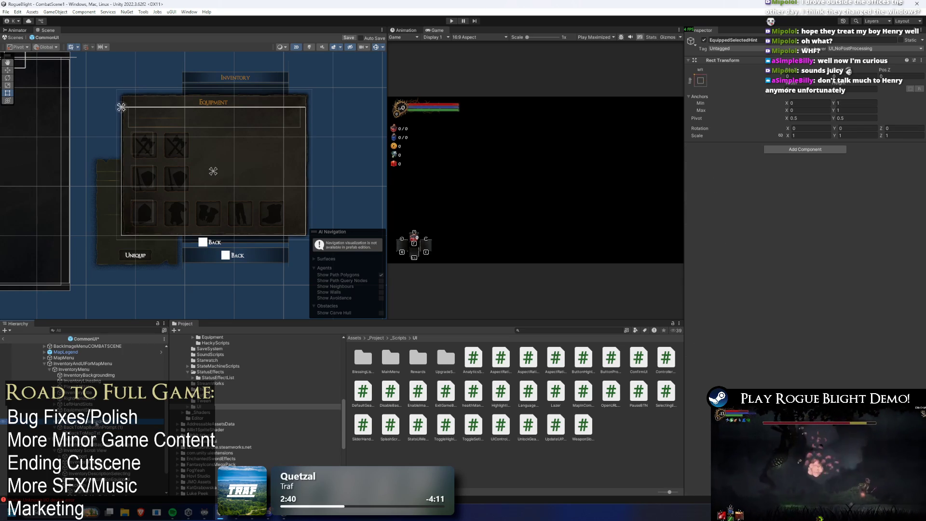
key(Down)
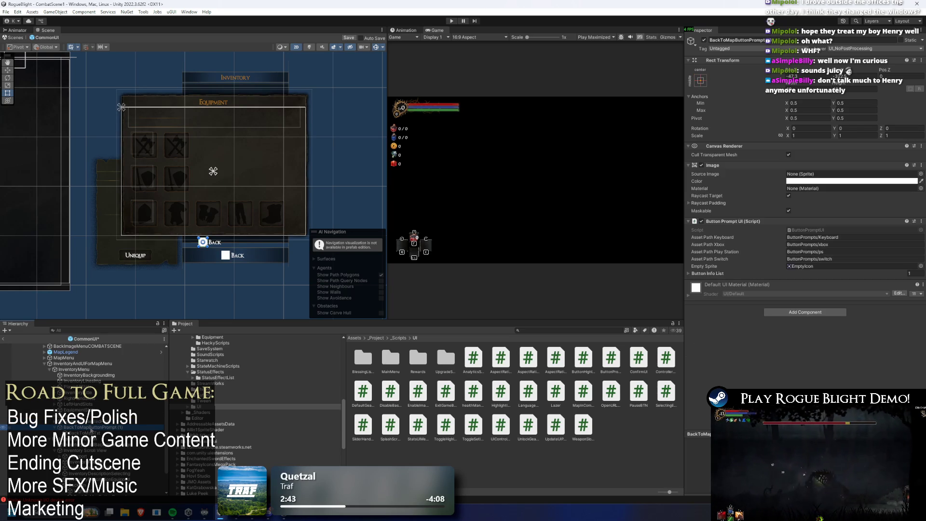
- Create an empty DisableWhenUsingController child under InventoryMenu, then right-click in the UI scripts folder
right_click(90, 422)
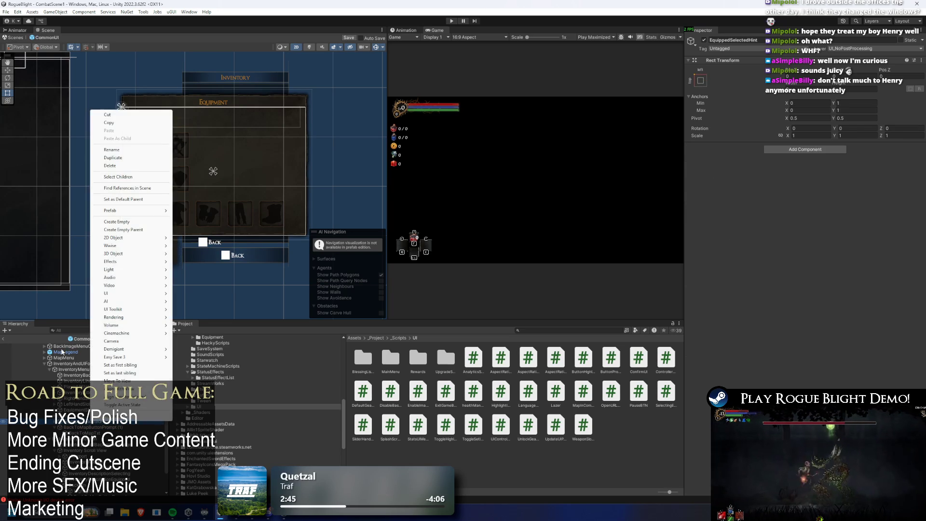
right_click(64, 369)
click(119, 180)
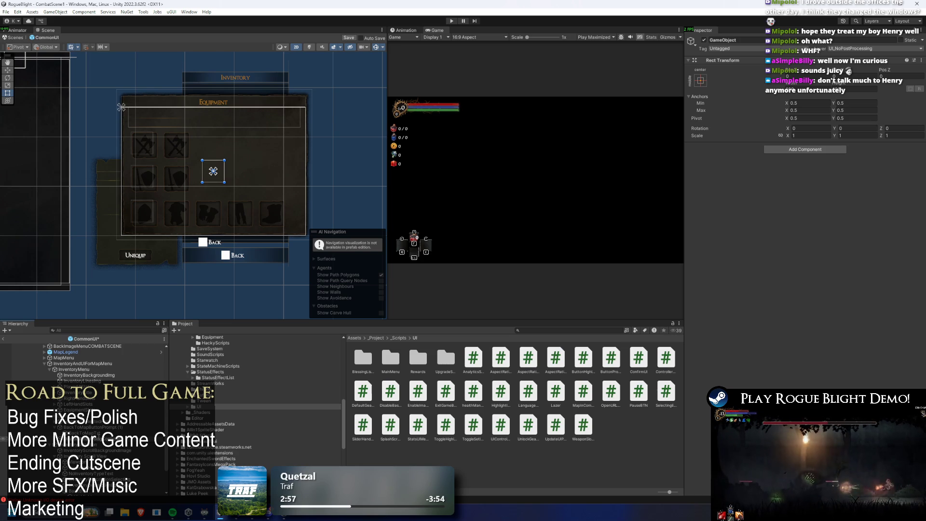
click(96, 427)
click(96, 427)
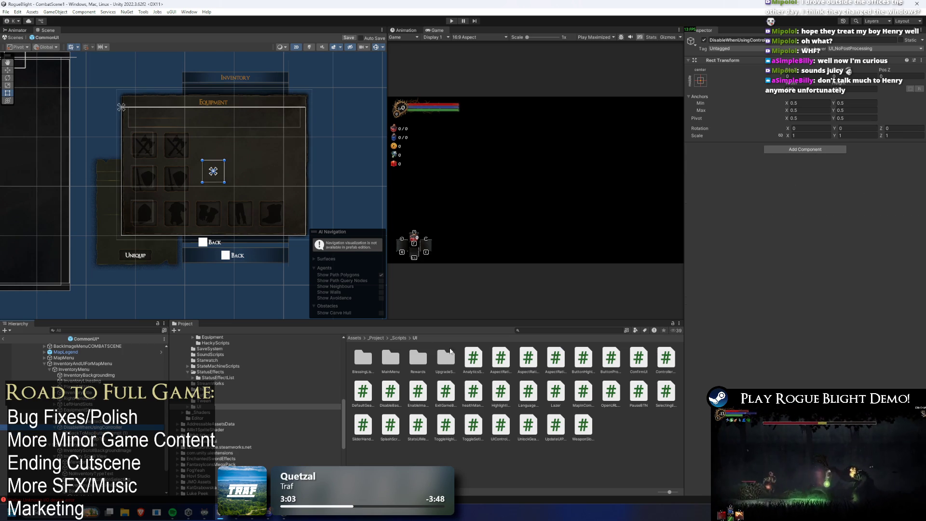
right_click(631, 433)
right_click(640, 441)
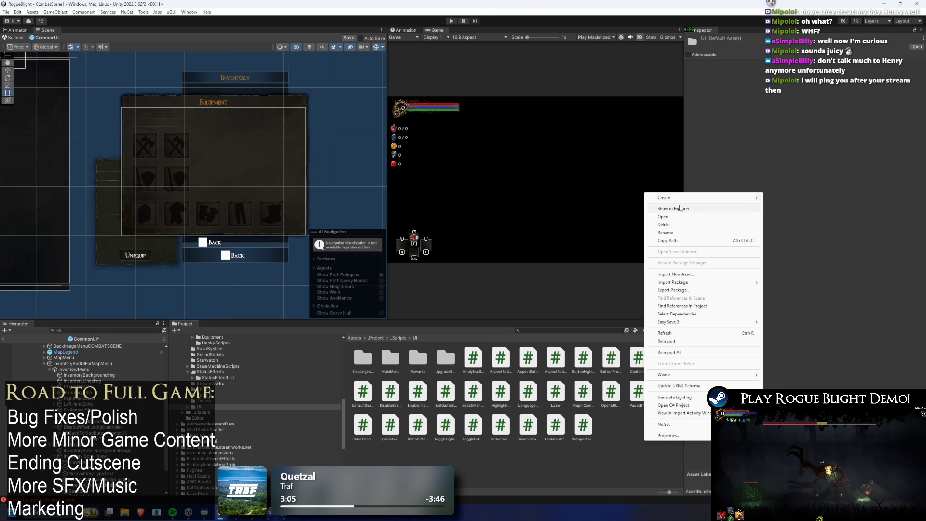
- Create a C# script named DisableChildIfUsingController in the UI scripts folder
mouse_move(680, 202)
click(801, 139)
text(DisableChi)
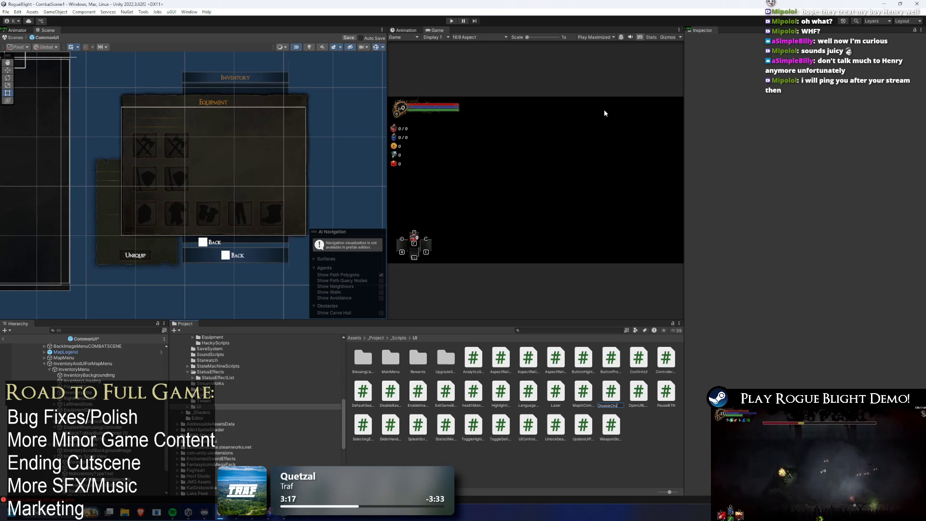
text(IfUsing)
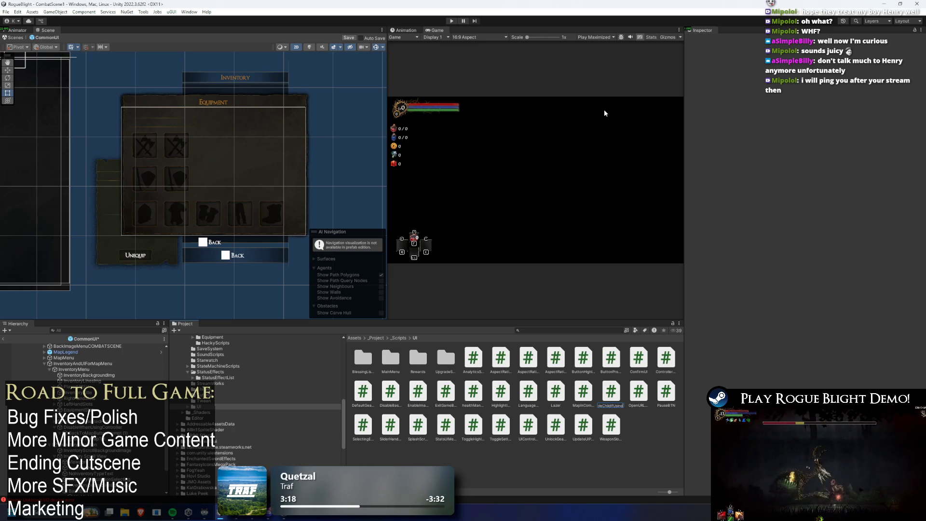
text(Controller)
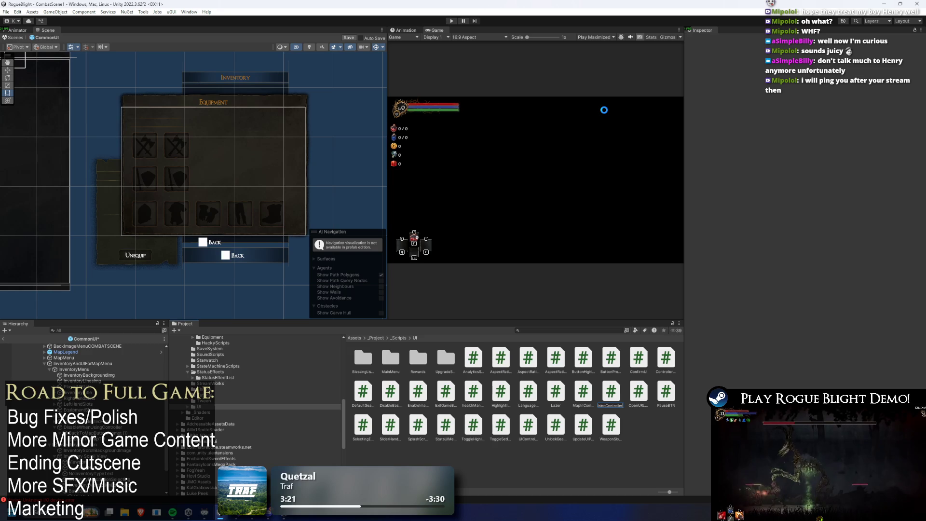
key(Return)
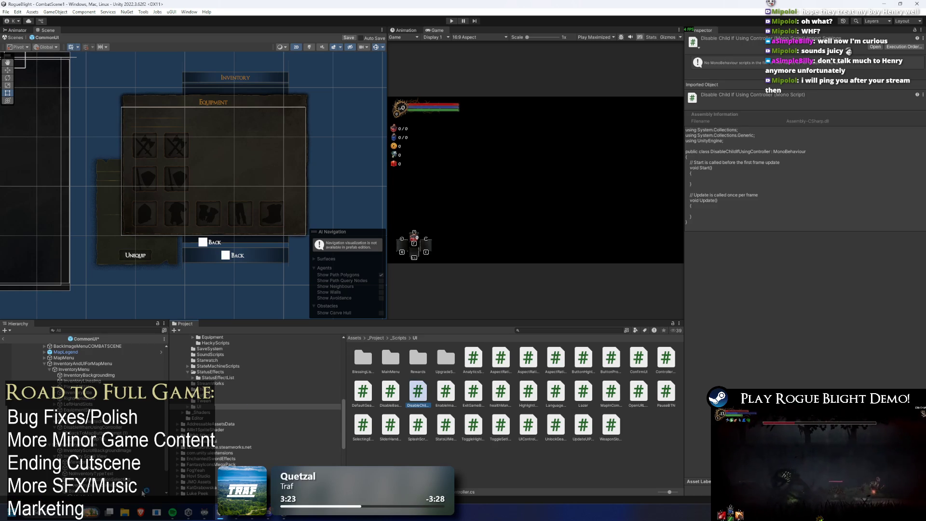
- Add the Disable Child If Using Controller component to DisableWhenUsingController and open it in Visual Studio
click(92, 427)
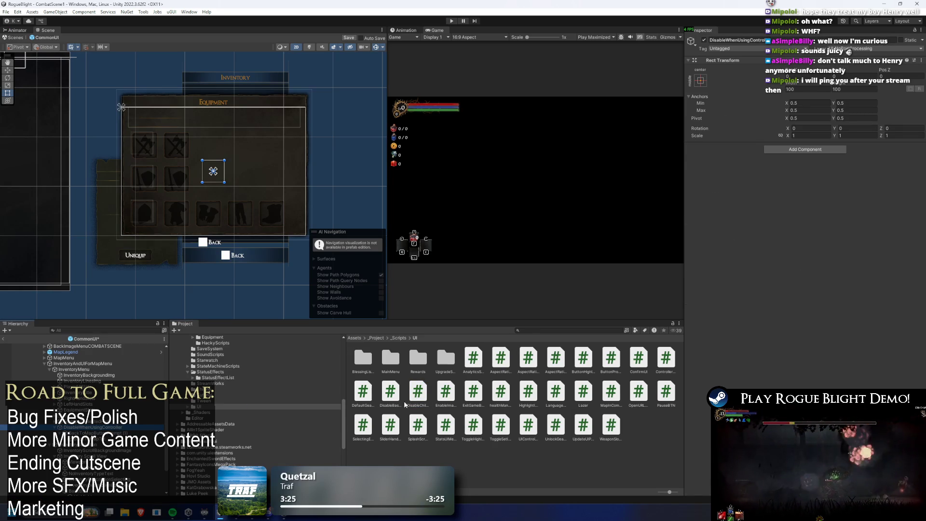
click(818, 150)
text(d)
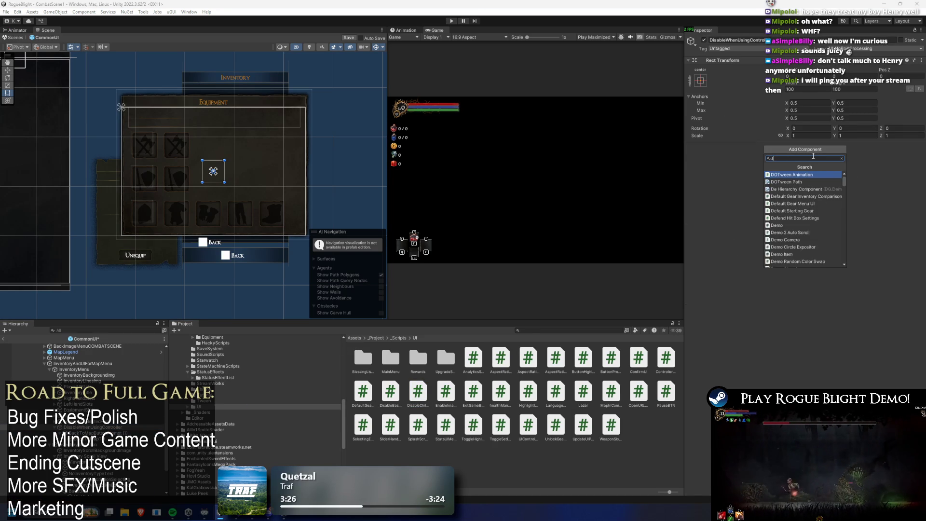
text(is)
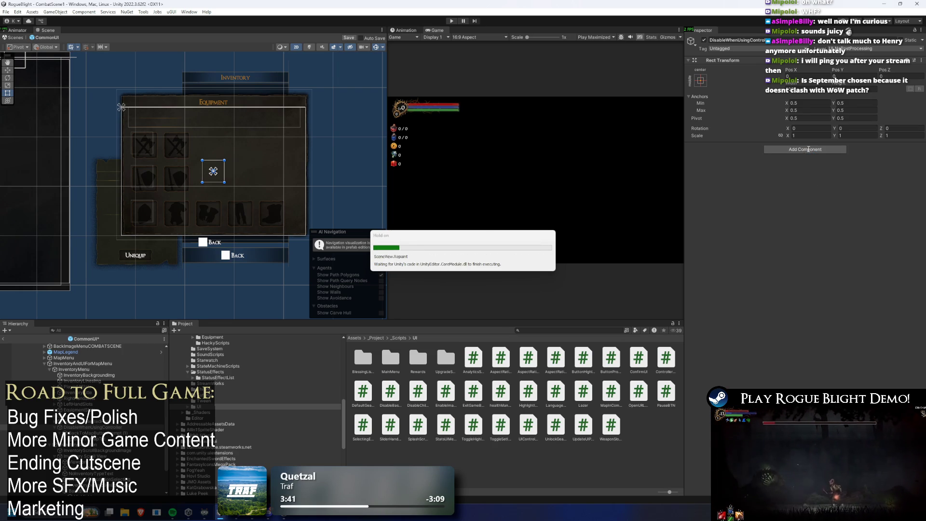
click(809, 151)
text(disable chi)
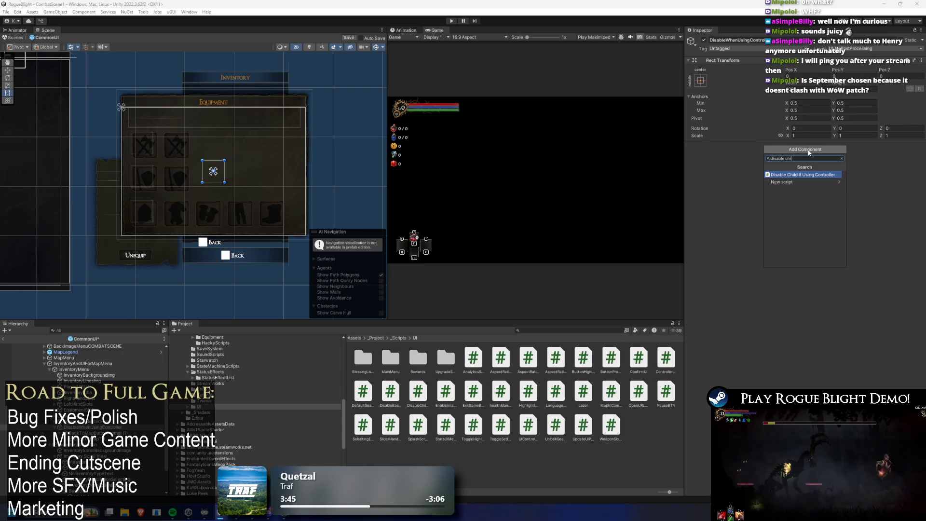
key(Return)
click(812, 155)
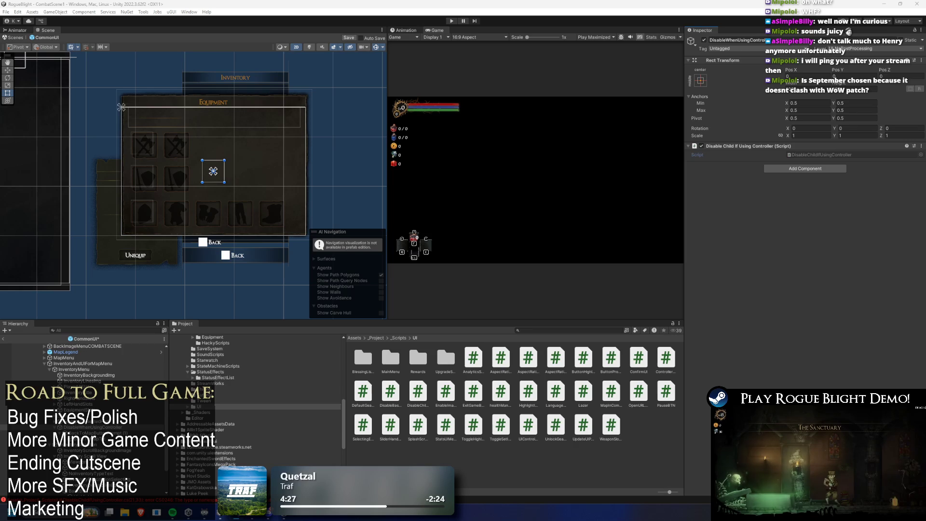
key(alt+Tab)
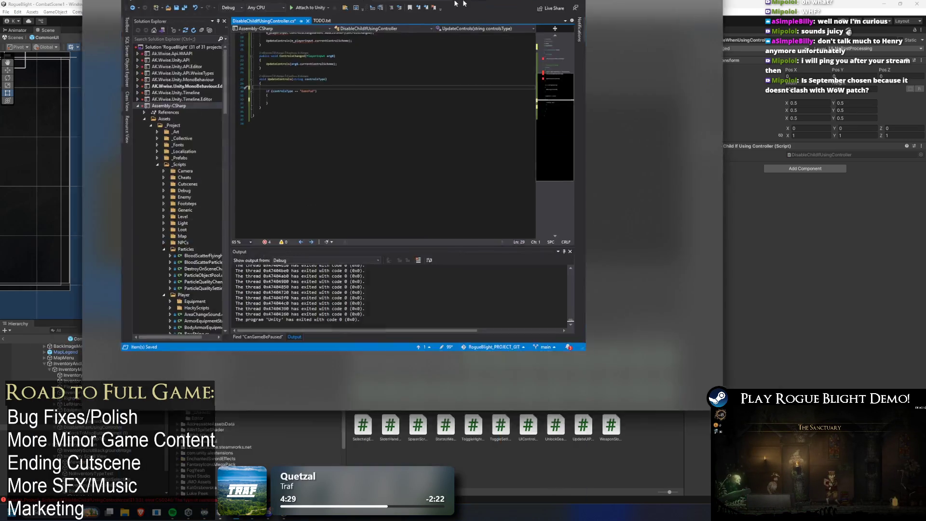
- Remove the blank line 29 above the GamePad if block
ctrl+scroll(251, 120, up, 10)
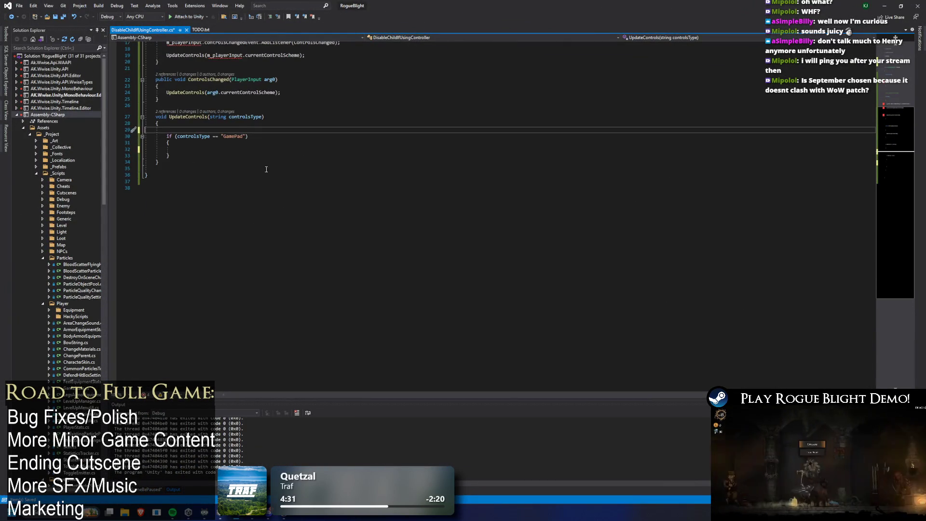
scroll(291, 174, up, 3)
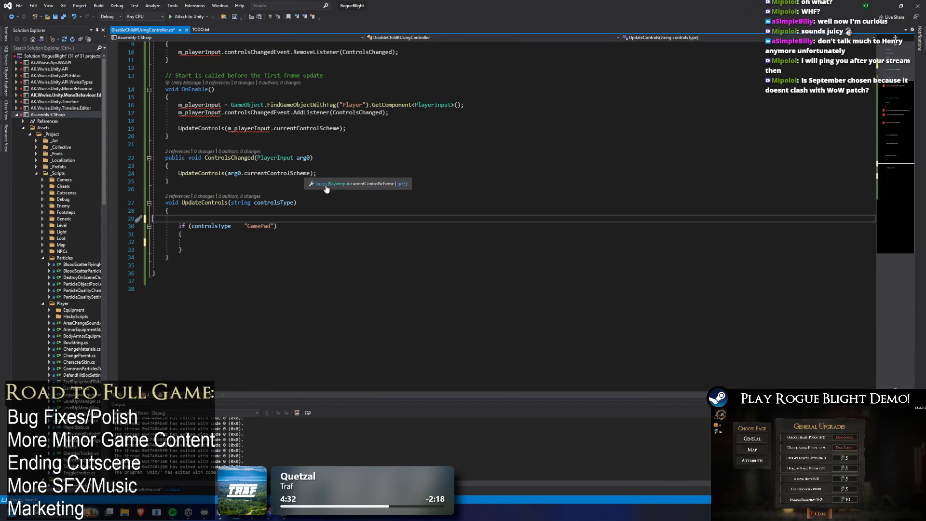
click(216, 252)
click(227, 220)
key(BackSpace)
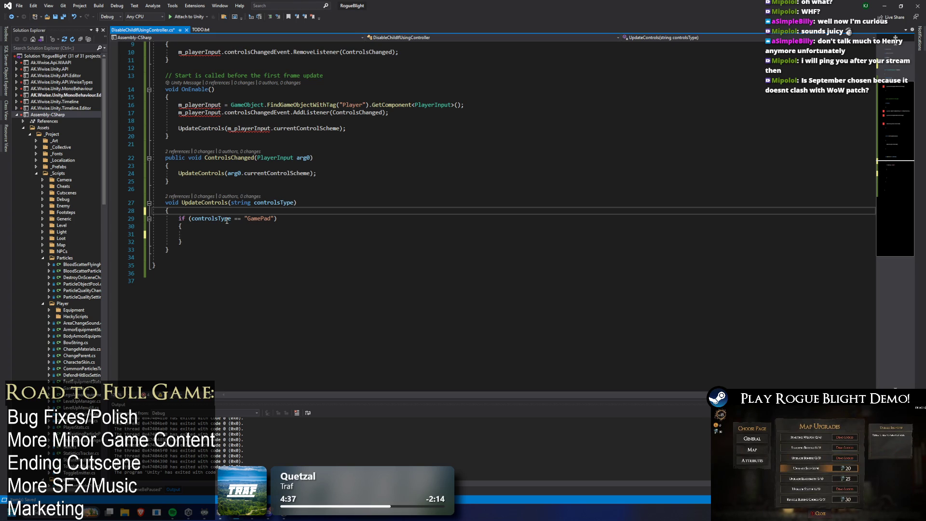
click(192, 233)
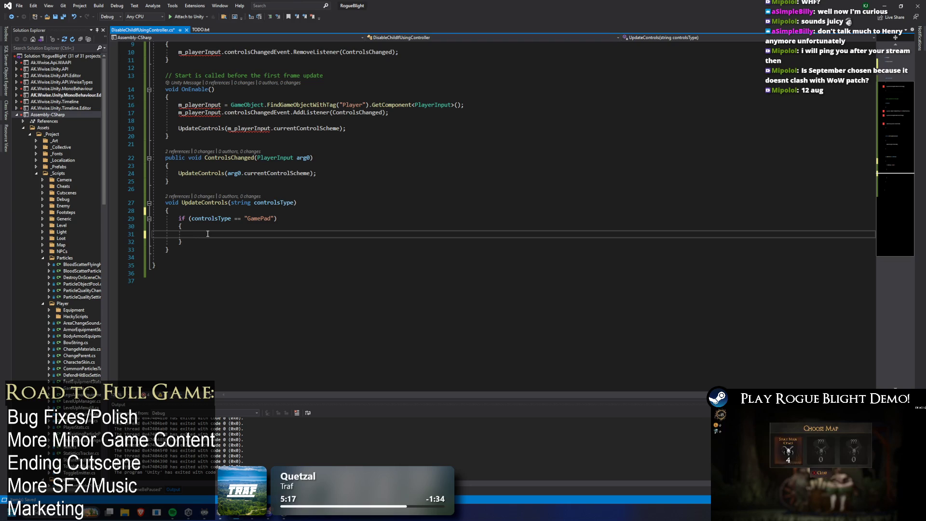
- Review the suggested fixes for the missing m_playerInput error without applying any
scroll(306, 204, up, 3)
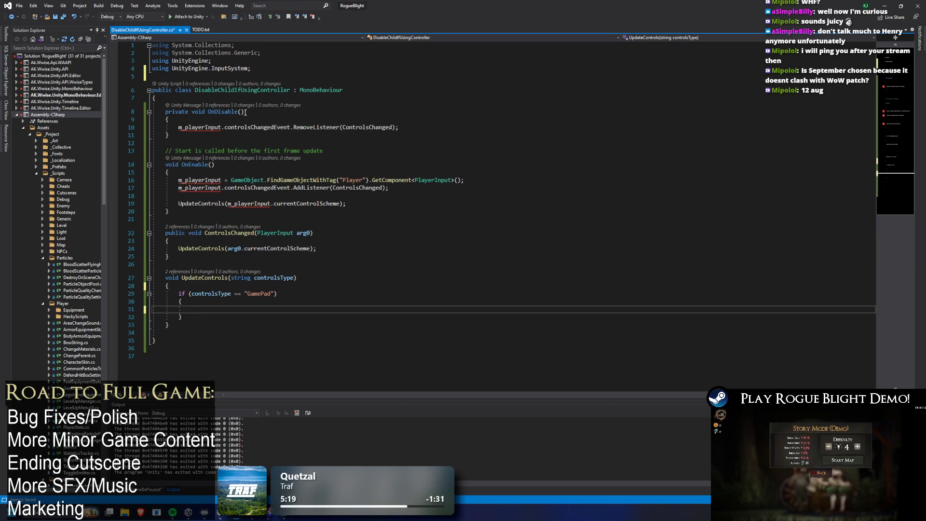
click(221, 148)
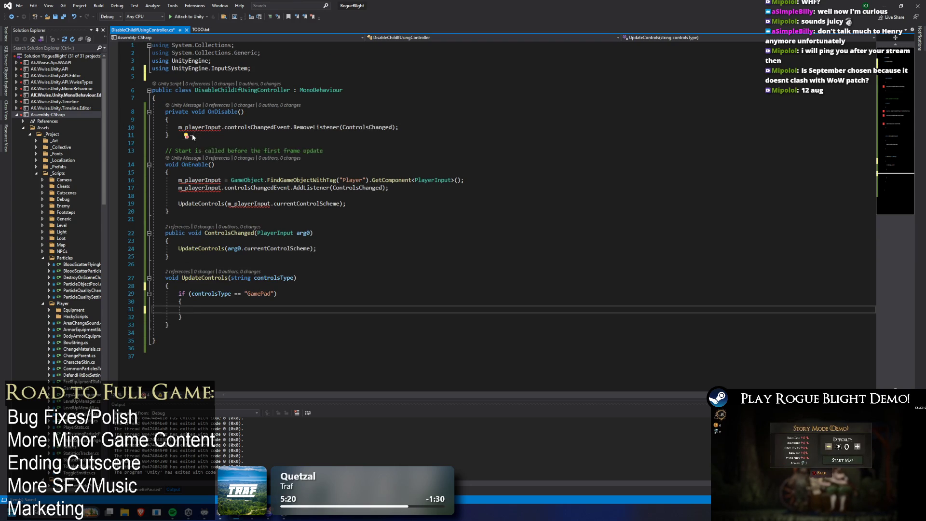
key(Escape)
click(277, 112)
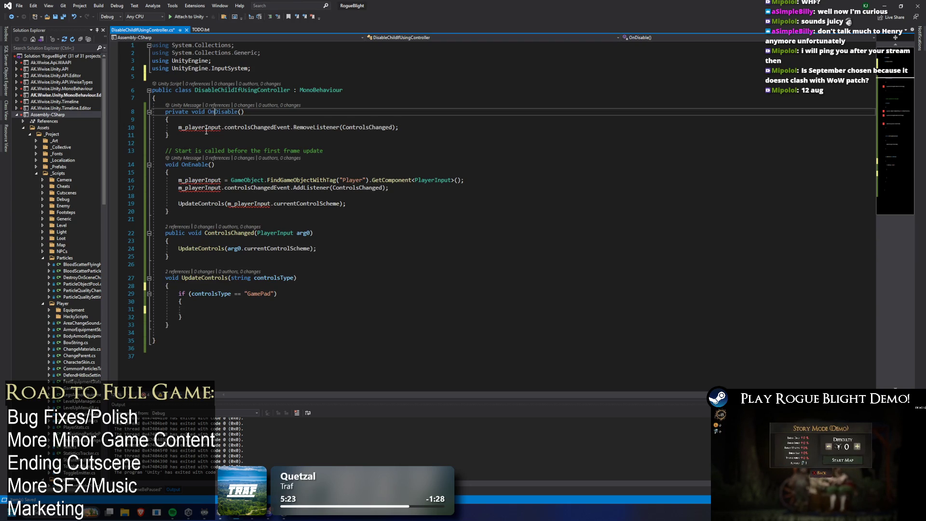
double_click(199, 127)
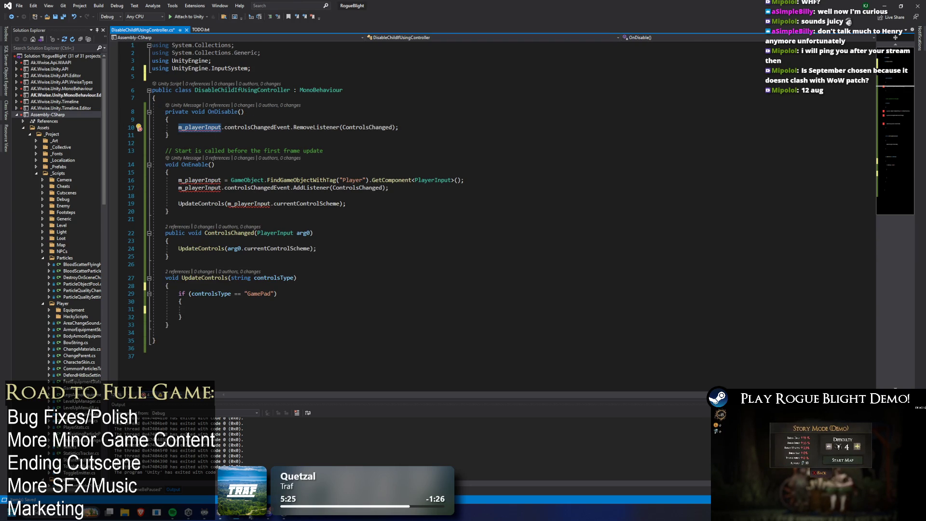
key(Down)
key(Down)
key(Down)
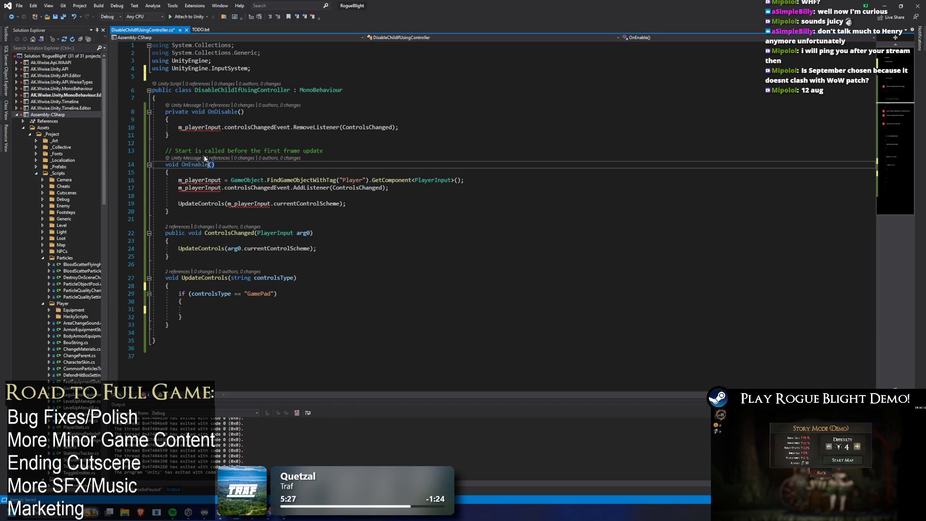
click(190, 137)
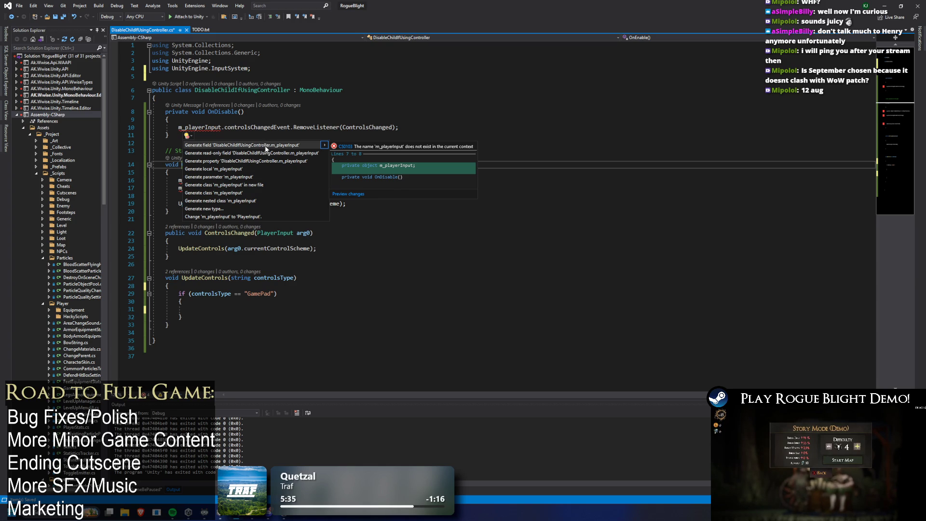
click(187, 120)
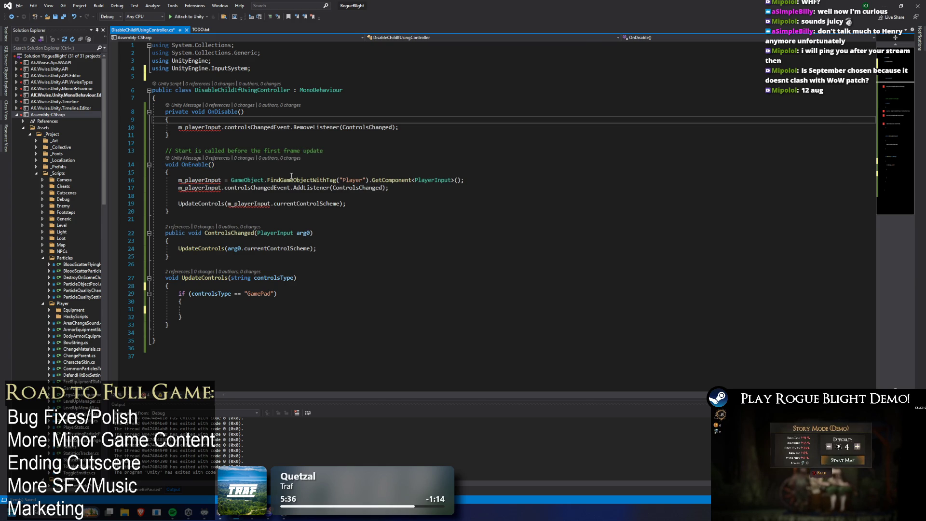
key(alt+Tab)
key(alt+Tab)
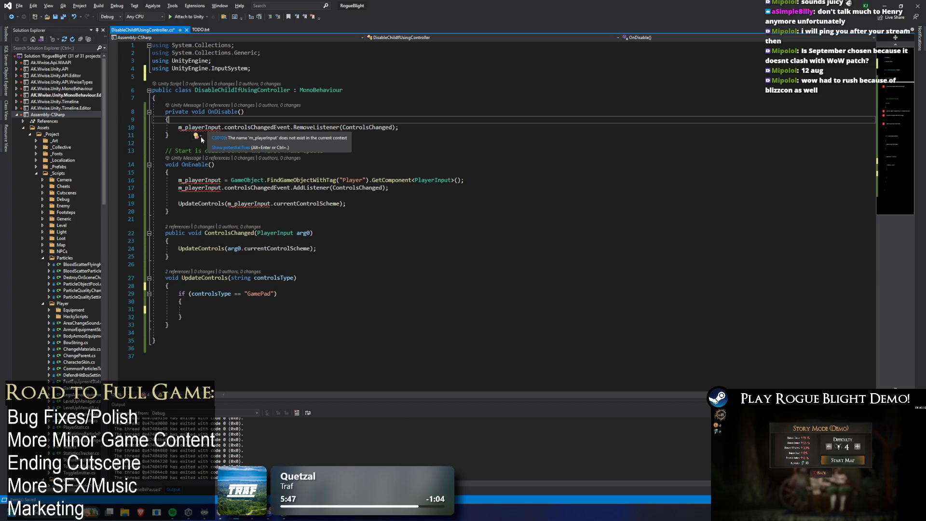
click(197, 137)
click(251, 112)
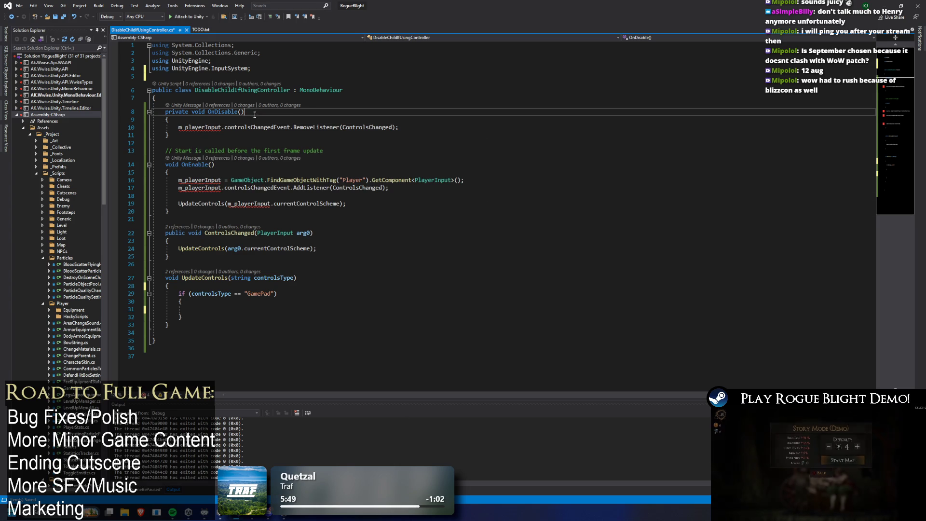
click(200, 180)
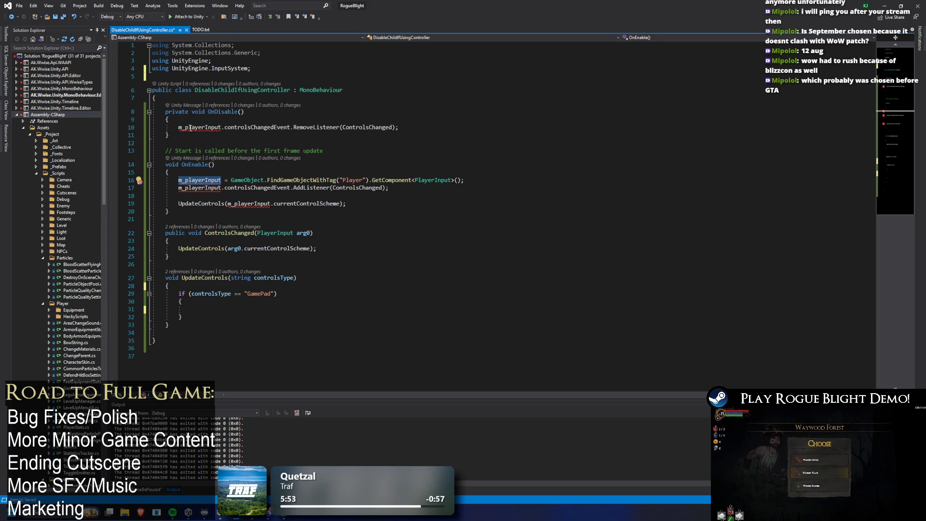
- Declare 'PlayerInput m_playerInput;' in the class body and save the script
click(223, 98)
key(Return)
key(Return)
key(Up)
text(PlayerInput m_playerInput;)
key(ctrl+s)
scroll(399, 217, down, 1)
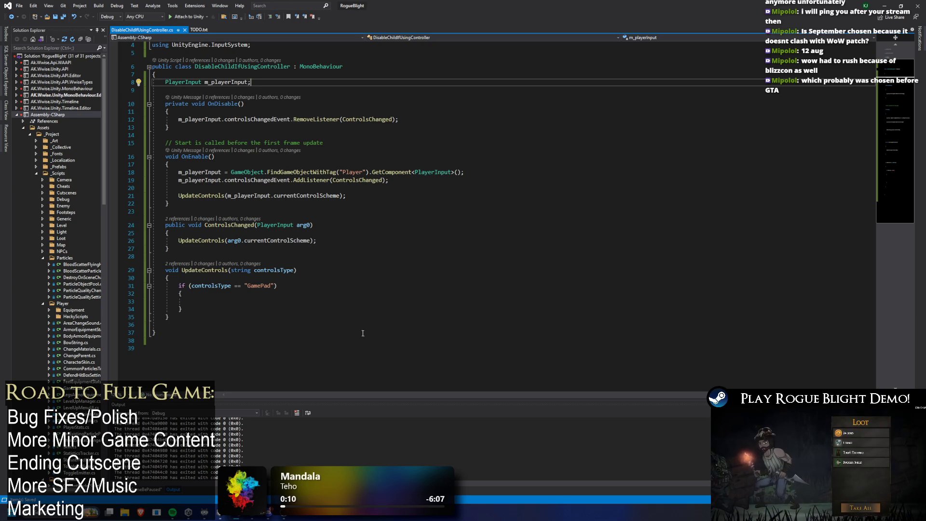
click(242, 295)
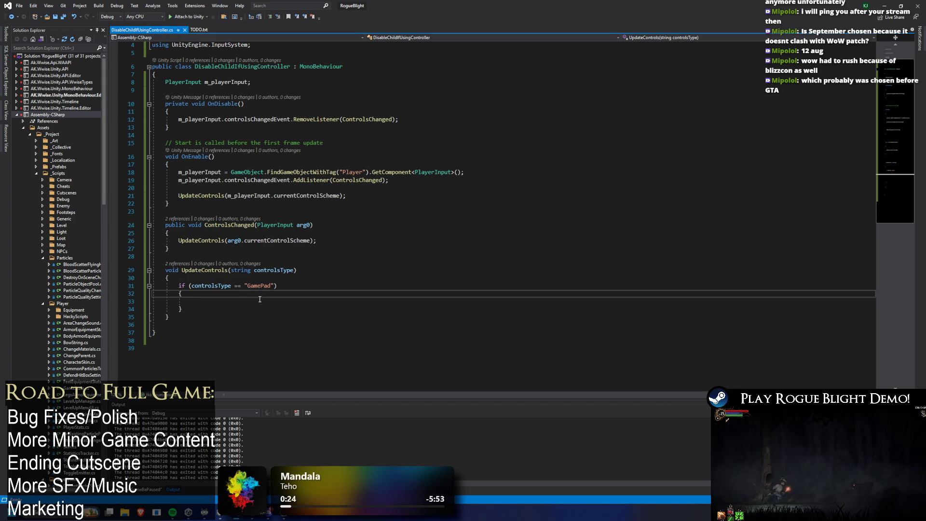
click(260, 299)
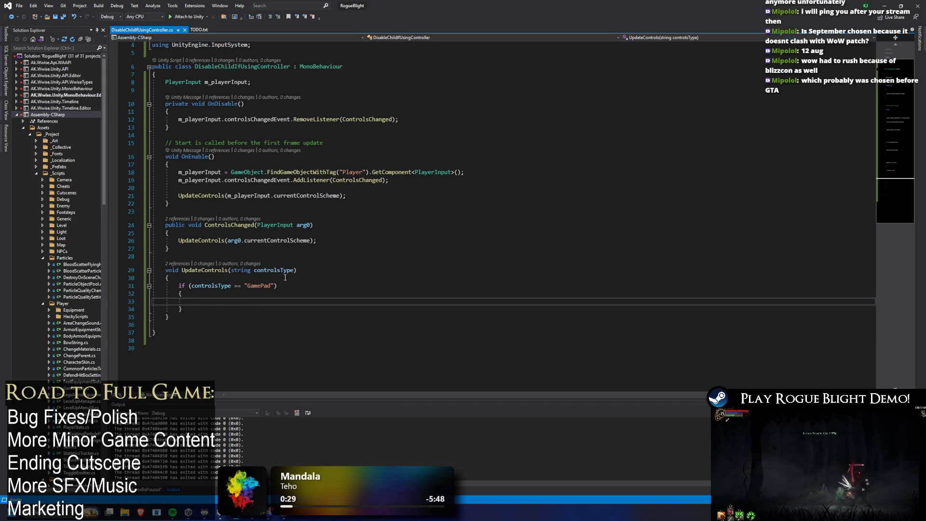
- Add an empty else block after the GamePad if block
click(214, 309)
key(Return)
text(else)
key(Return)
text({)
key(Return)
text(})
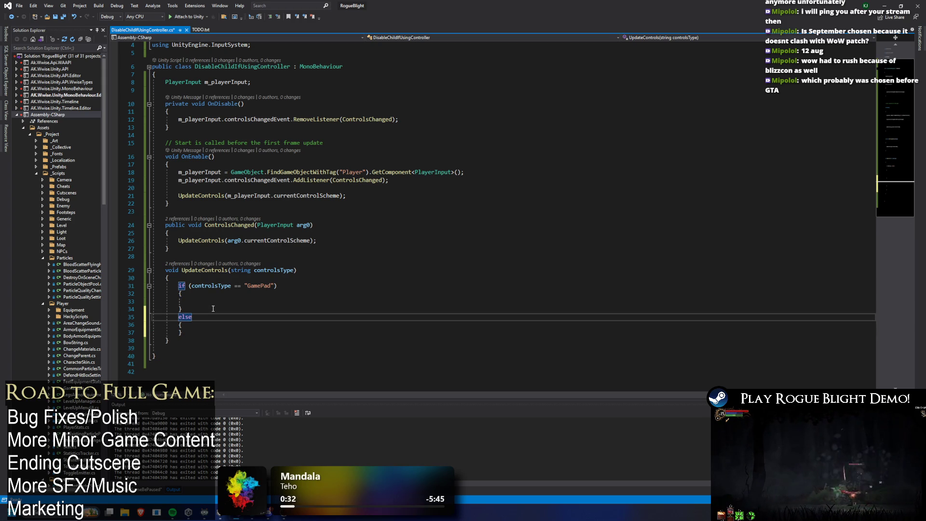
- Write a for loop over transform.childCount inside the GamePad block
click(201, 298)
key(Return)
text(transform.G)
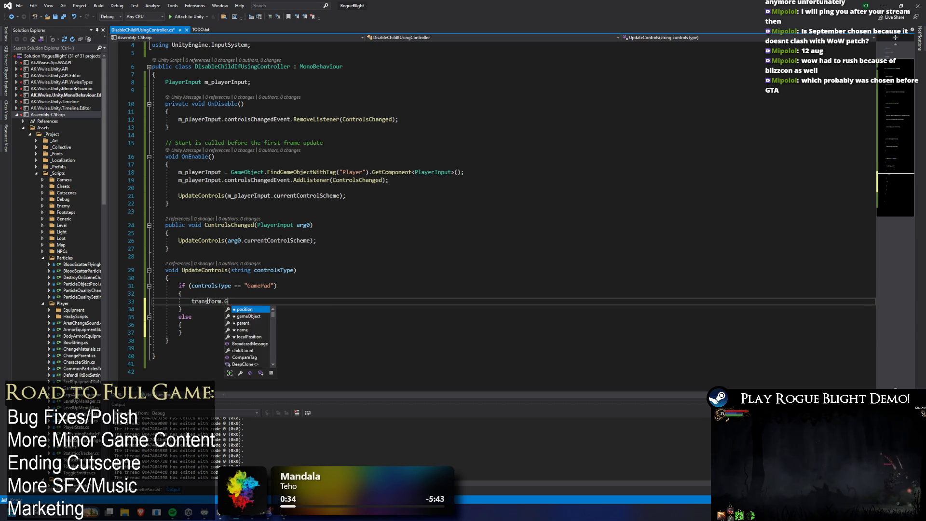
text(etChild)
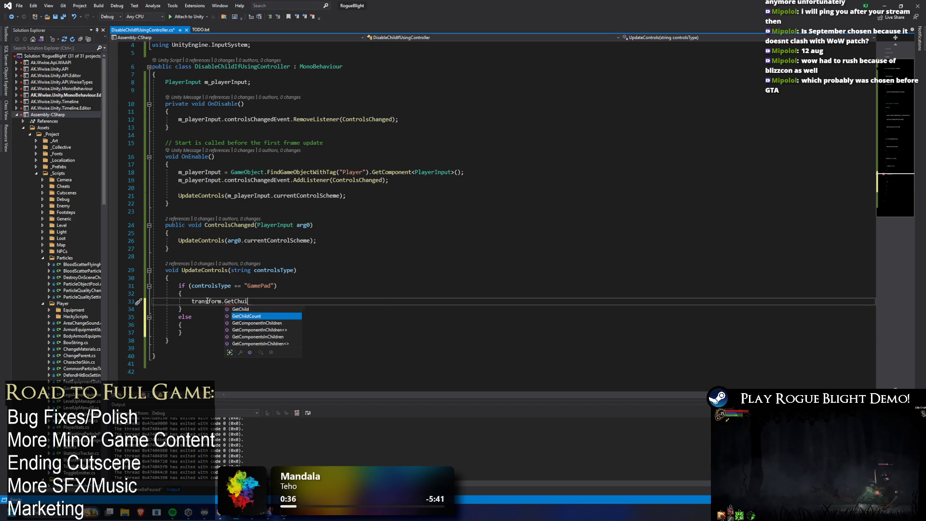
key(Escape)
text(())
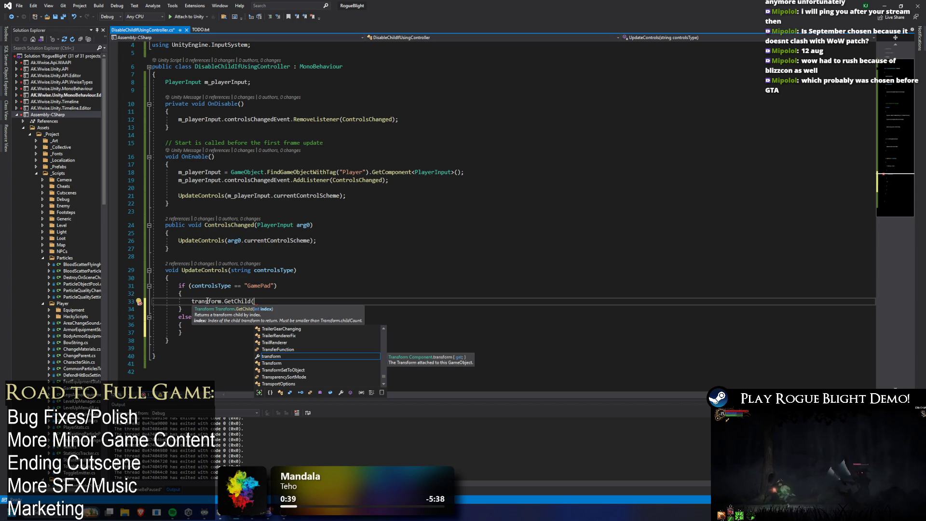
key(BackSpace)
text(0)
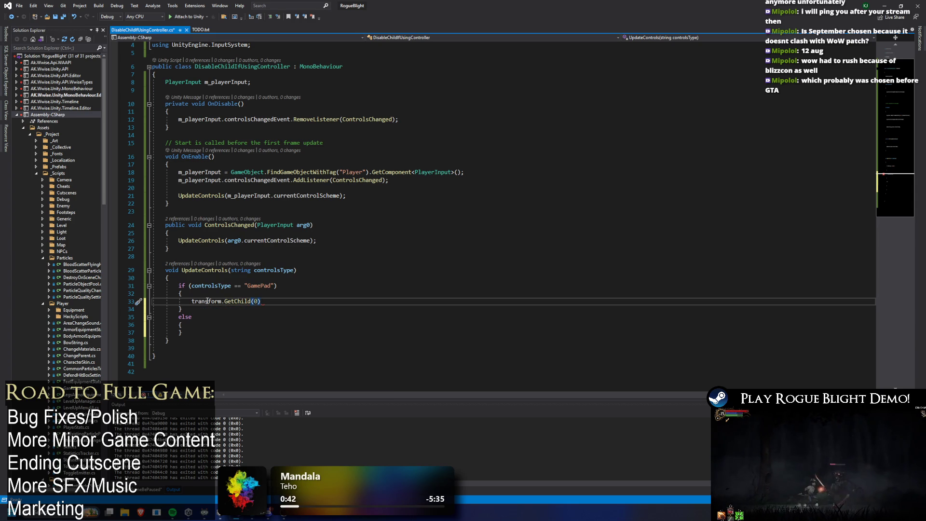
key(BackSpace)
text(for (int i = 0; i <)
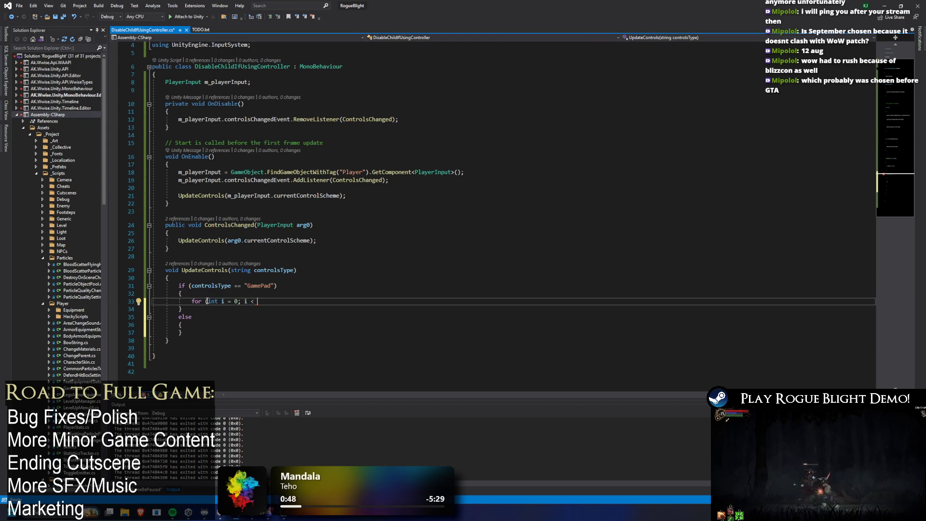
text(transform.chi)
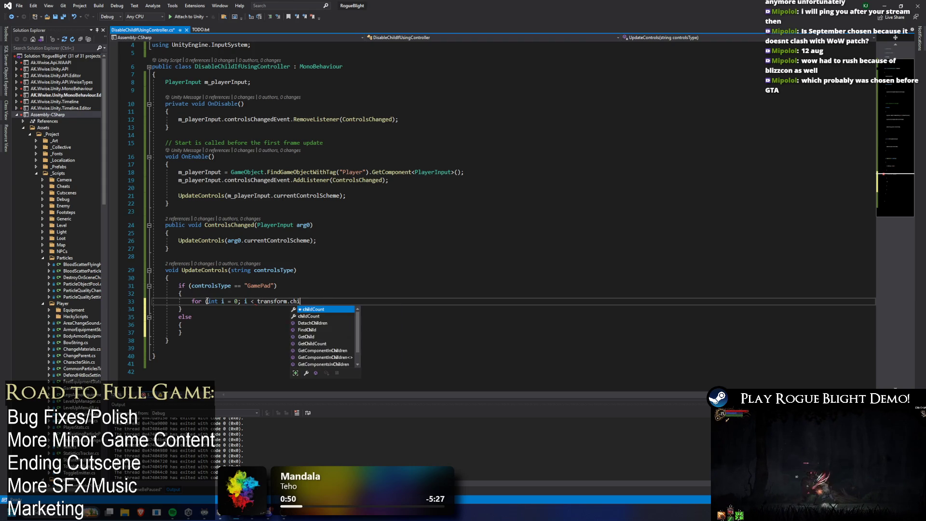
text(ldCount;' i++))
key(Return)
text({)
key(Return)
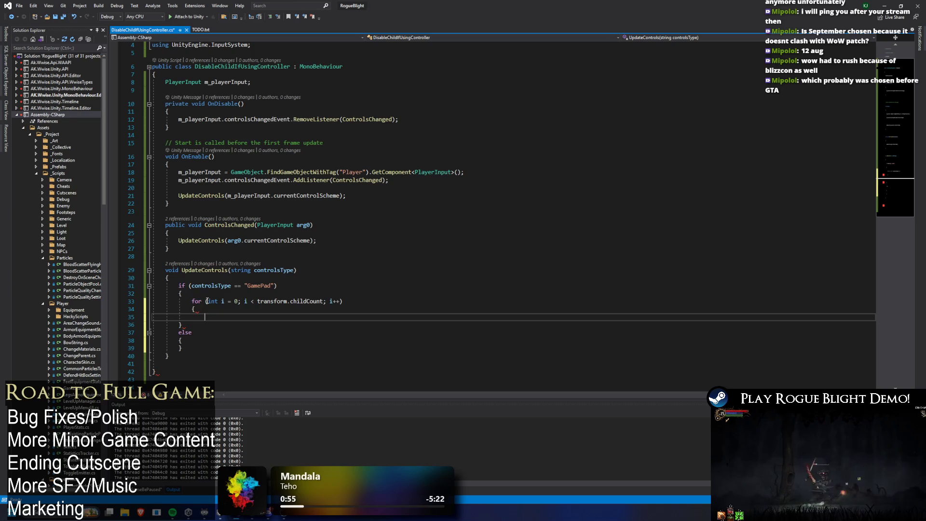
- In the loop body, start a transform.GetChild(i).gameObject.SetActive( call on each child
key(Return)
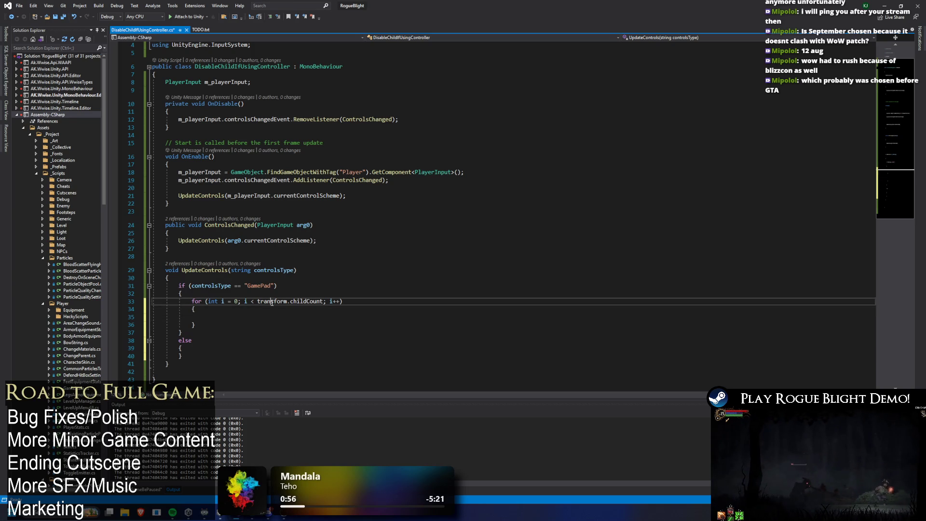
key(Down)
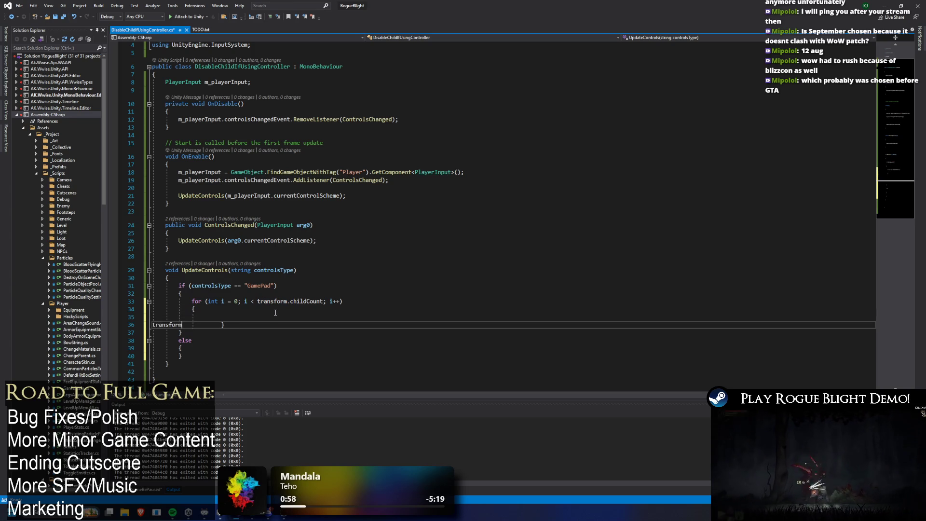
key(Return)
click(275, 313)
text(transform)
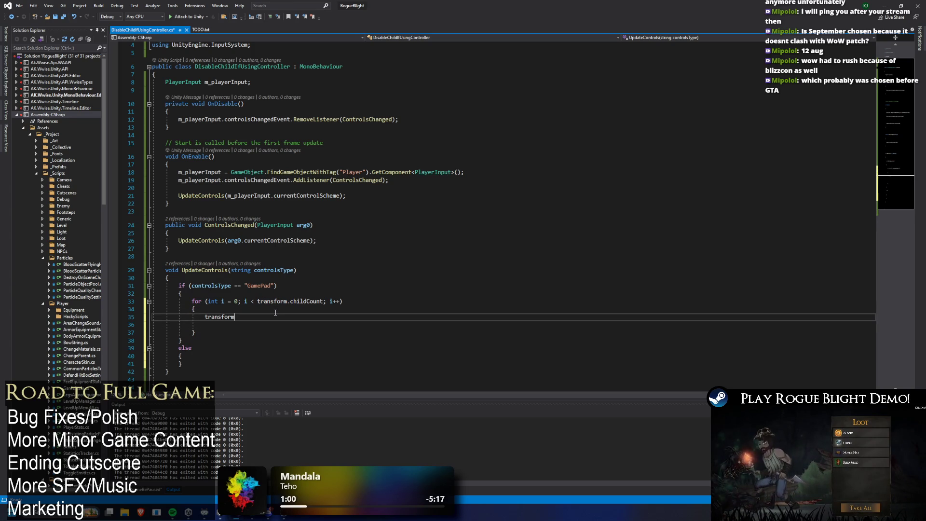
text(.GetChild(i)
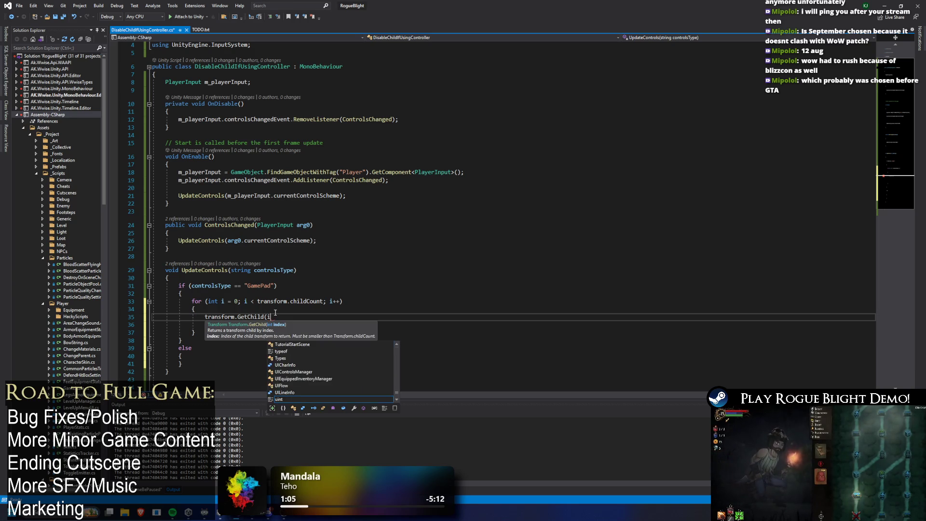
text().)
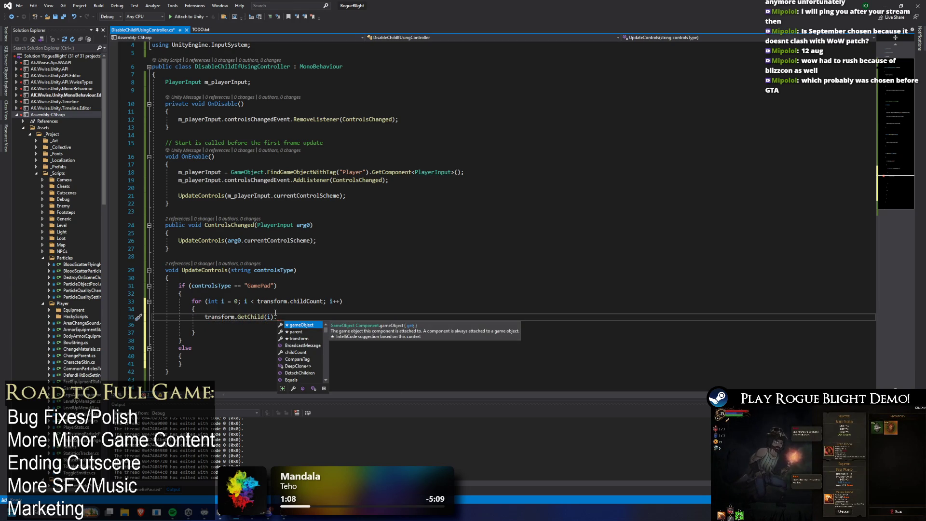
key(Tab)
text(.S)
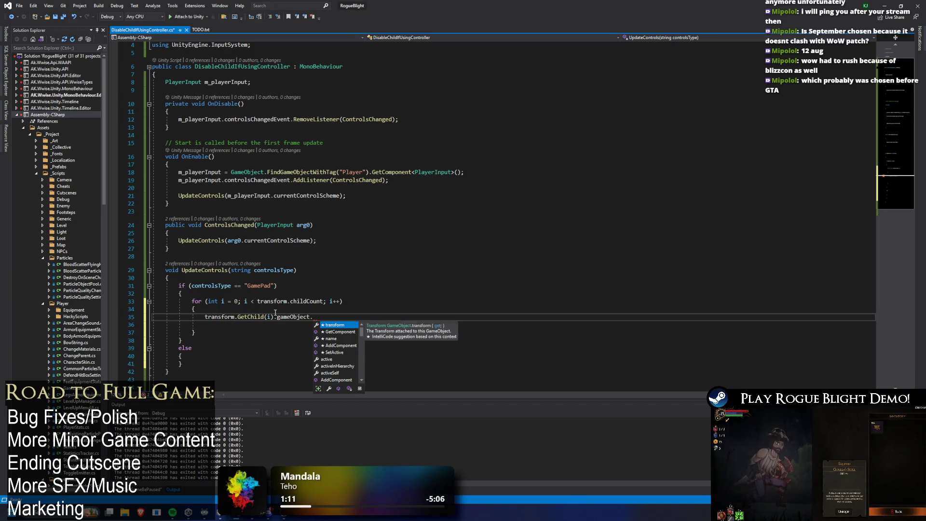
text(etA)
key(Tab)
text(()
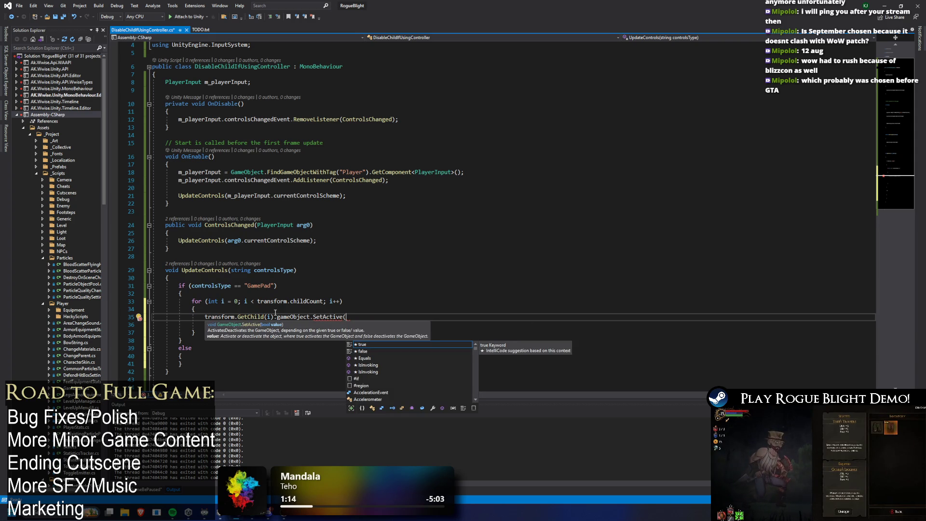
- Remove 'Disable' from the DisableChildIfUsingController class name
click(156, 76)
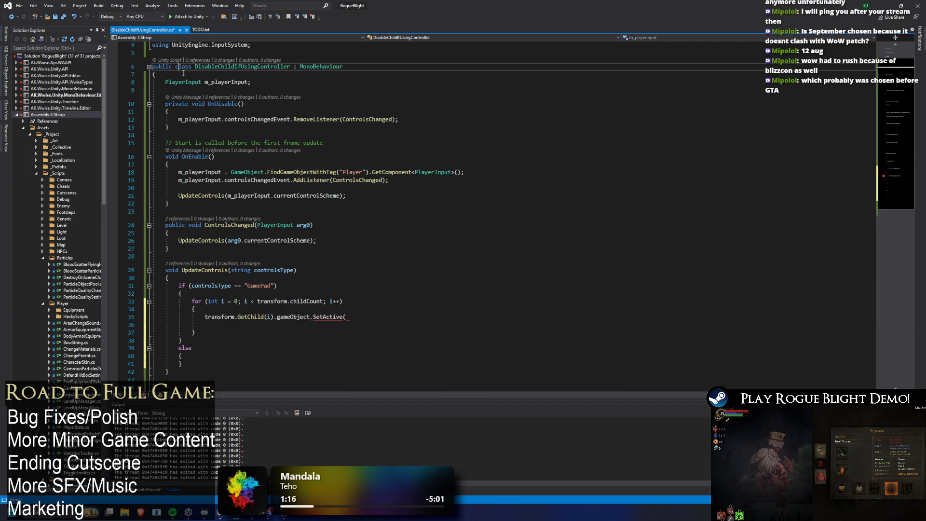
click(217, 66)
key(ctrl+BackSpace)
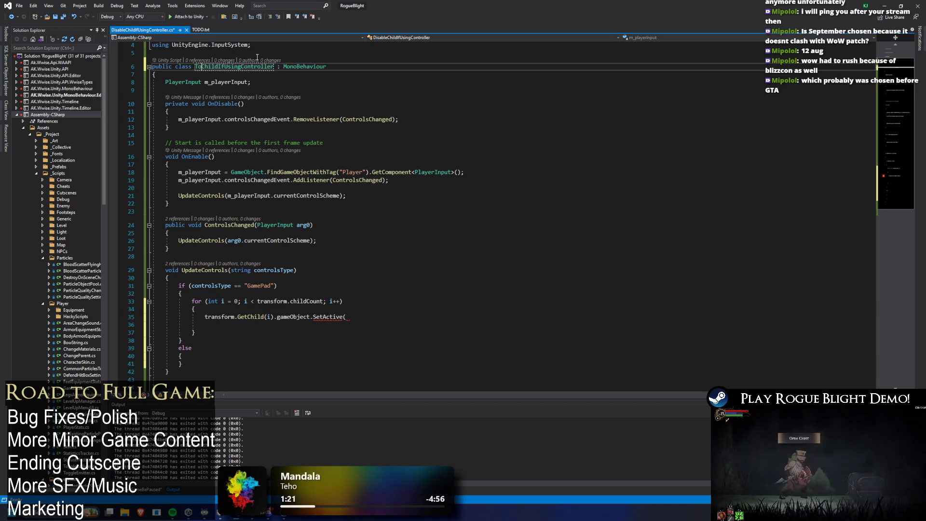
- Name the class ToggleChildIfUsingController and add a [System.Serializable] bool field below PlayerInput
text(Toggle)
click(284, 90)
key(Return)
key(Return)
key(Up)
text(bool)
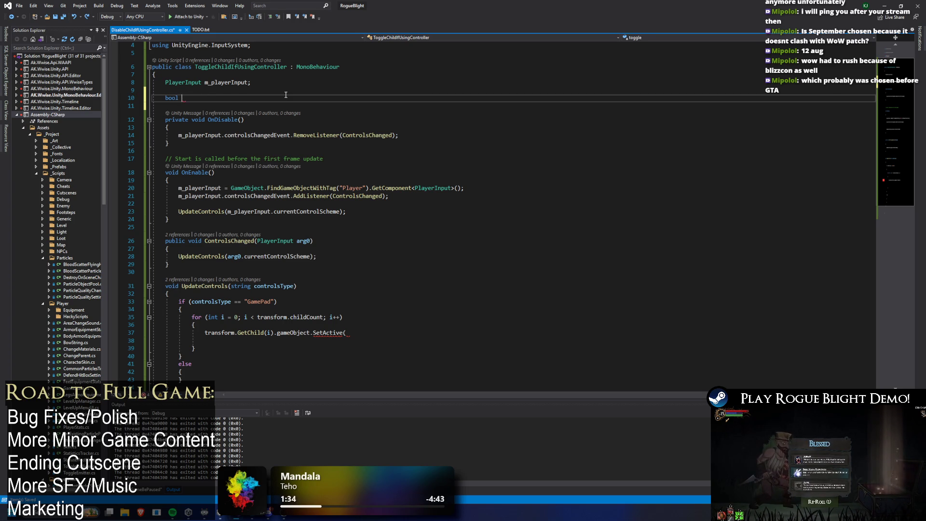
text(SystemS)
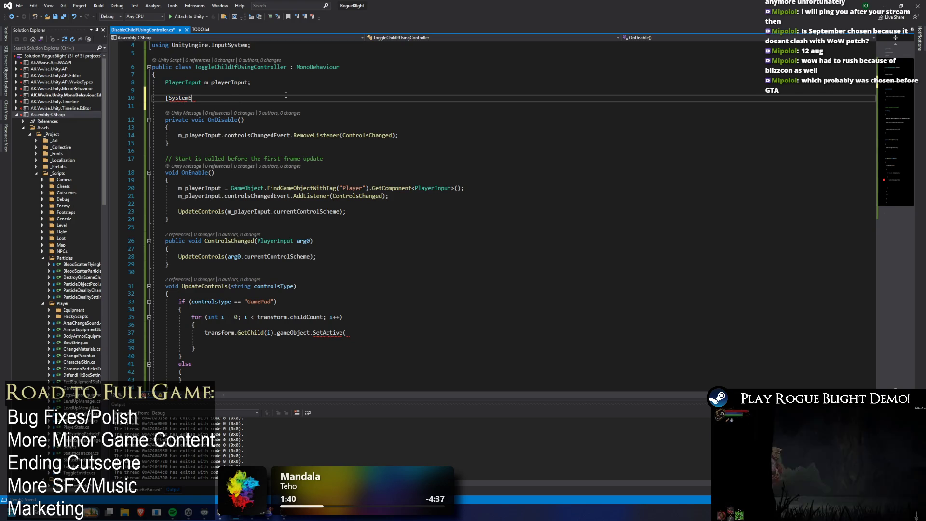
key(ctrl+space)
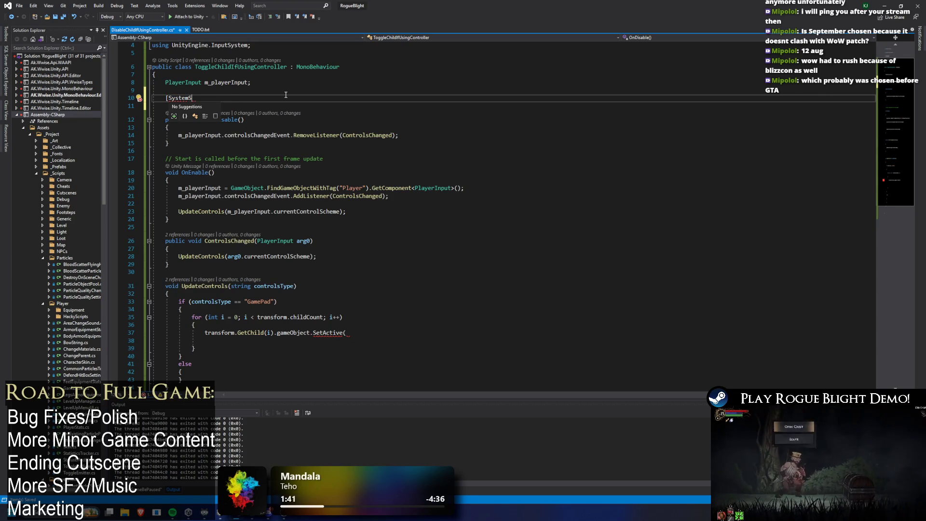
scroll(285, 95, up, 1)
click(202, 120)
key(ctrl+space)
text(.Serializable)
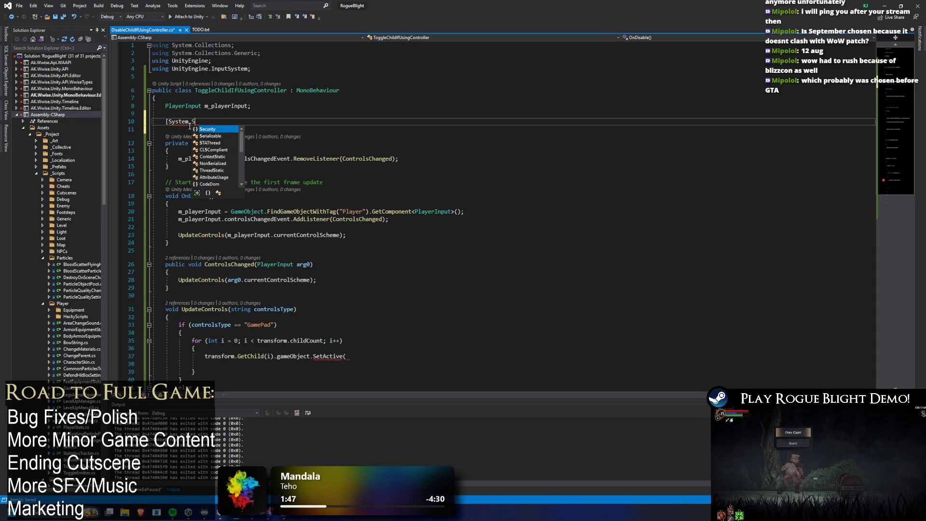
text(] bool toggle)
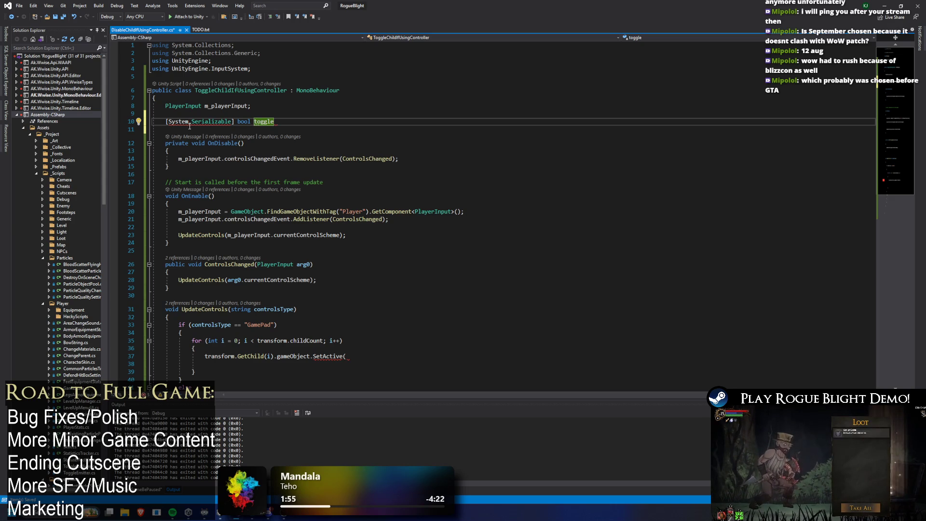
text(OnIfUsingContro)
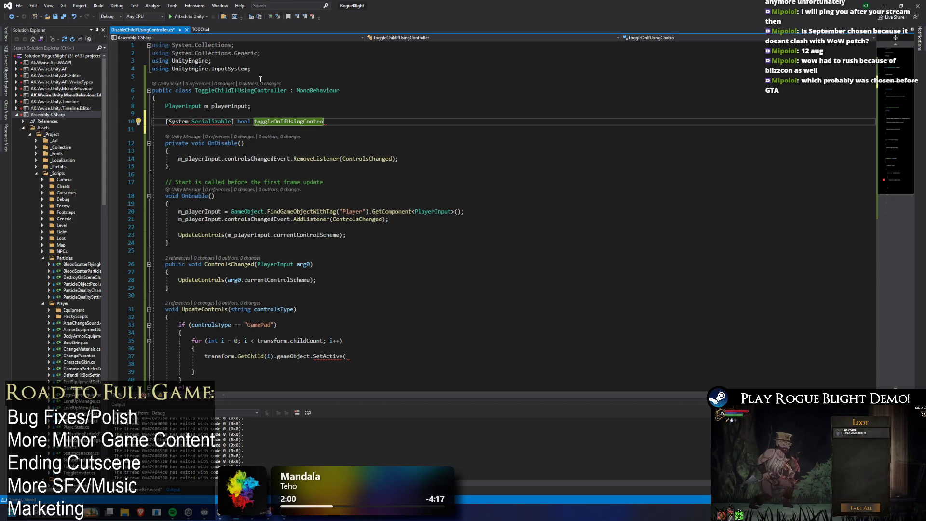
- Rename the class to ToggleChildIfUsingControlScheme and shorten the bool field to toggleOn
double_click(255, 91)
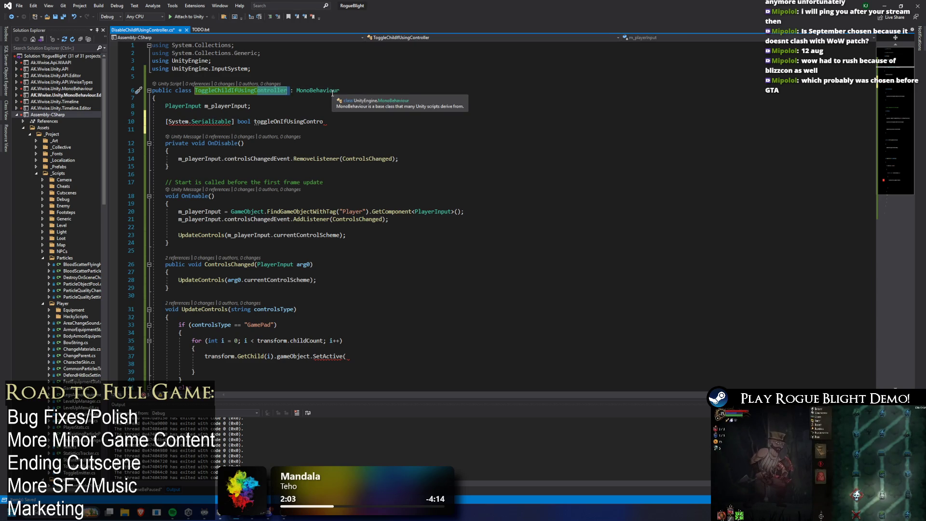
key(Right)
key(BackSpace)
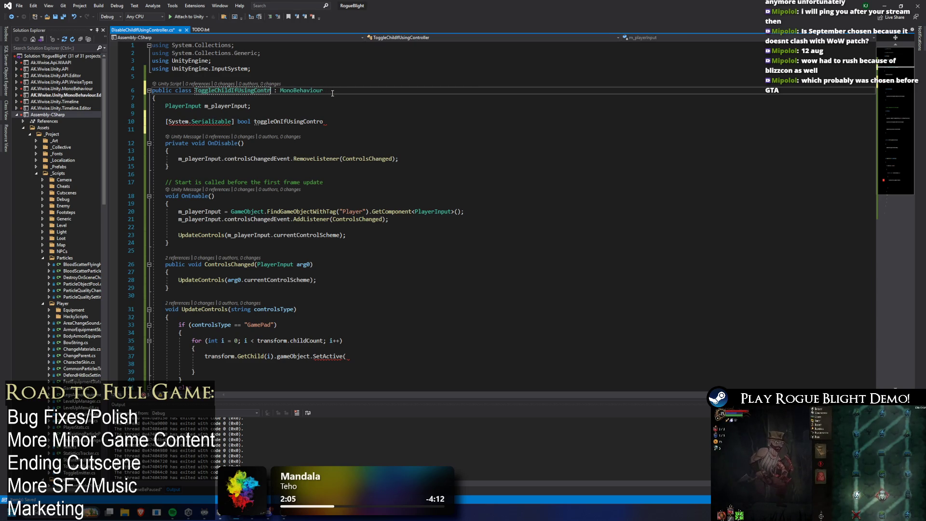
key(BackSpace)
key(BackSpace)
key(BackSpace)
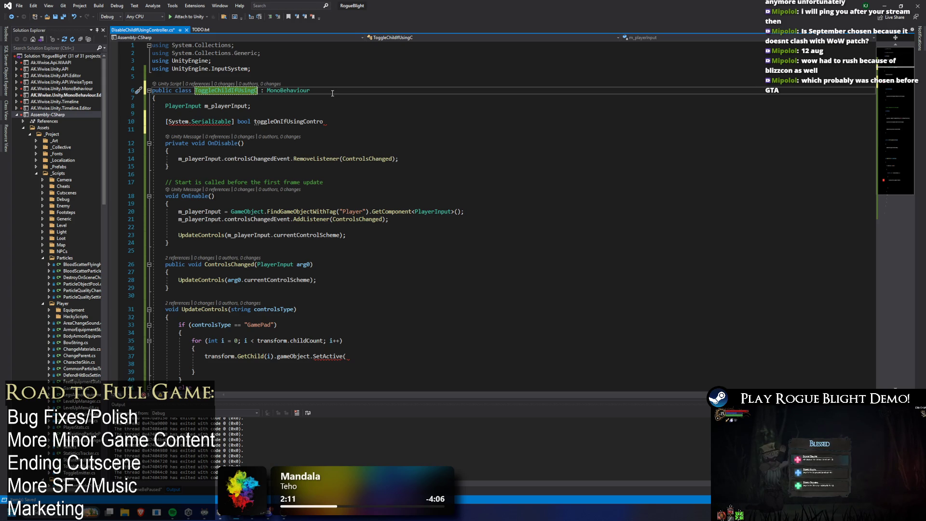
key(BackSpace)
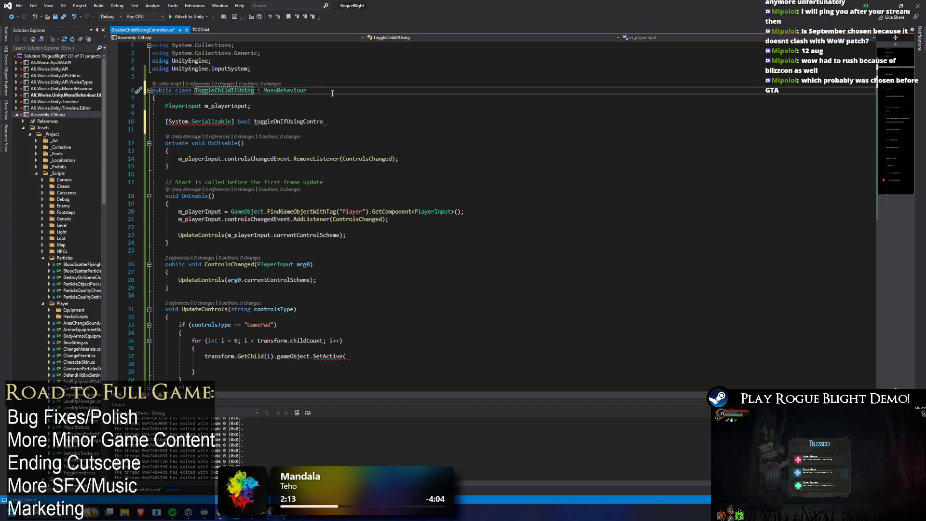
text(ControlScheme)
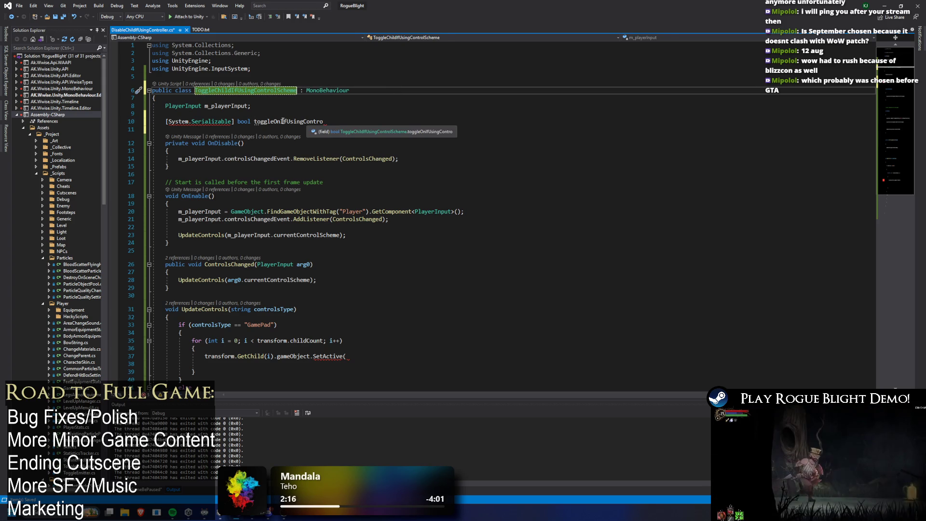
drag(284, 121, 323, 121)
key(BackSpace)
key(BackSpace)
- Default toggleOn to false, change its attribute to SerializeField, and save
text(=)
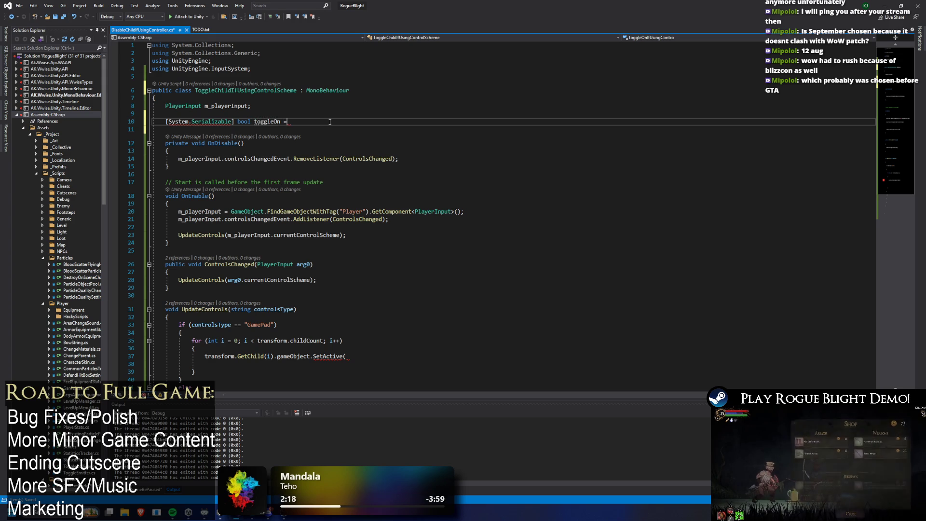
text( false;)
key(Return)
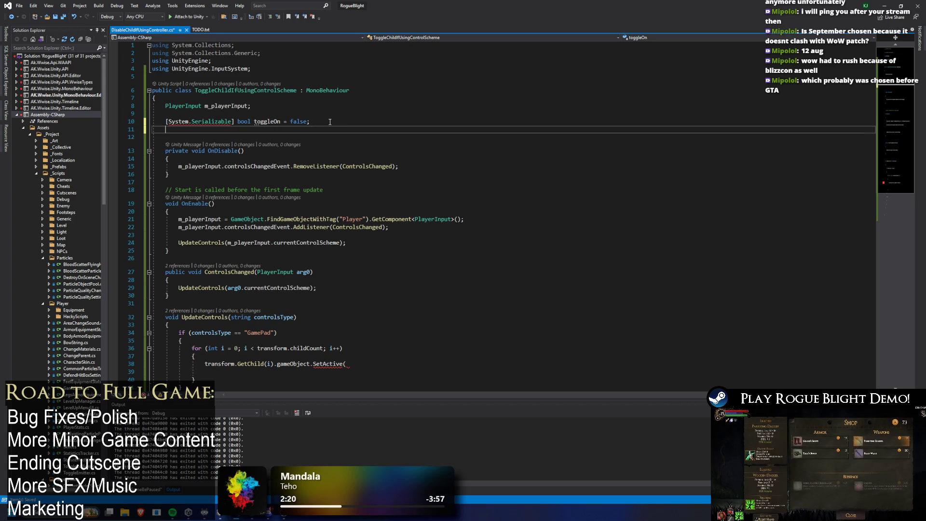
click(265, 124)
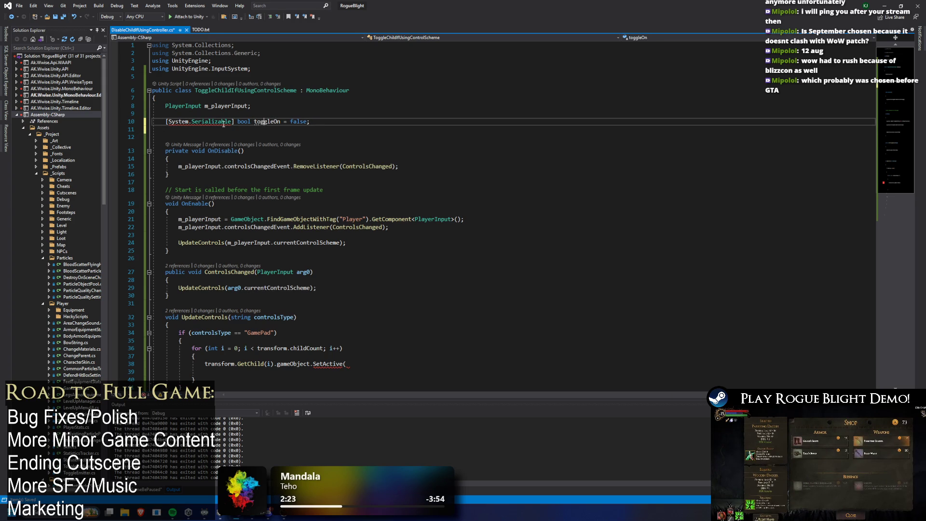
click(339, 136)
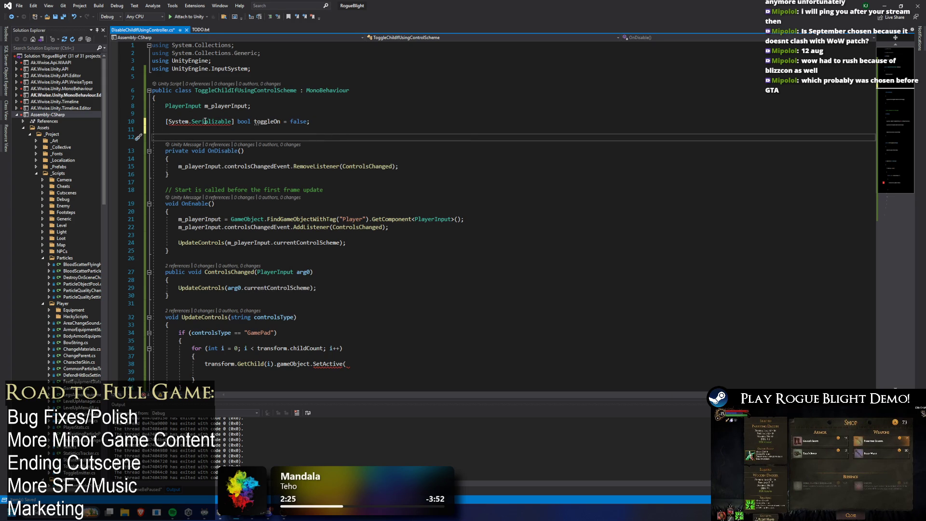
mouse_move(206, 122)
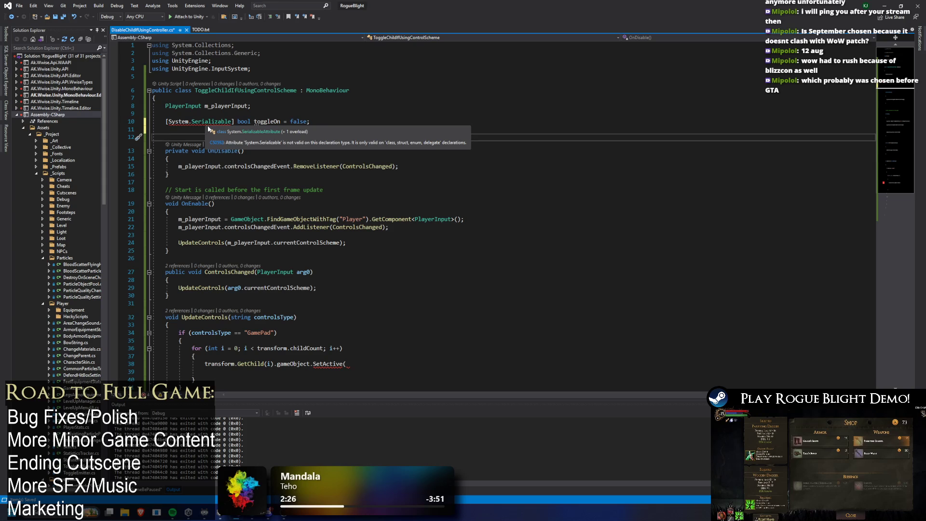
double_click(210, 122)
key(BackSpace)
key(BackSpace)
key(BackSpace)
key(BackSpace)
text(Seri)
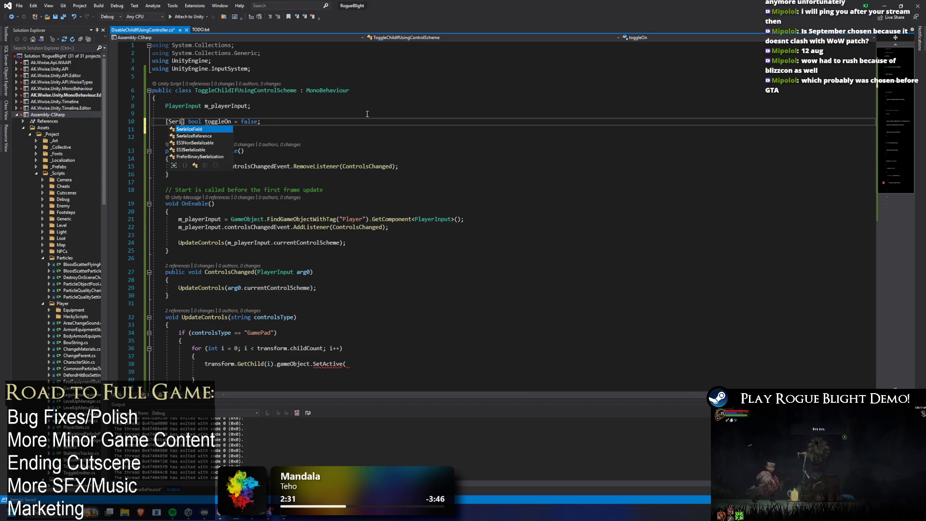
key(Tab)
key(ctrl+s)
- Add a [SerializeField] string controlsType field and clear 'GamePad' from the if comparison
click(377, 128)
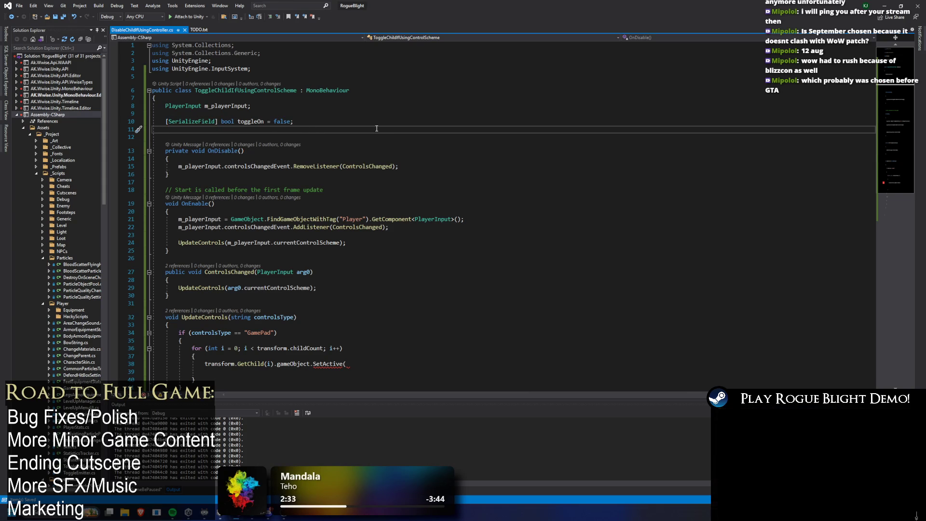
text([Seri)
key(Tab)
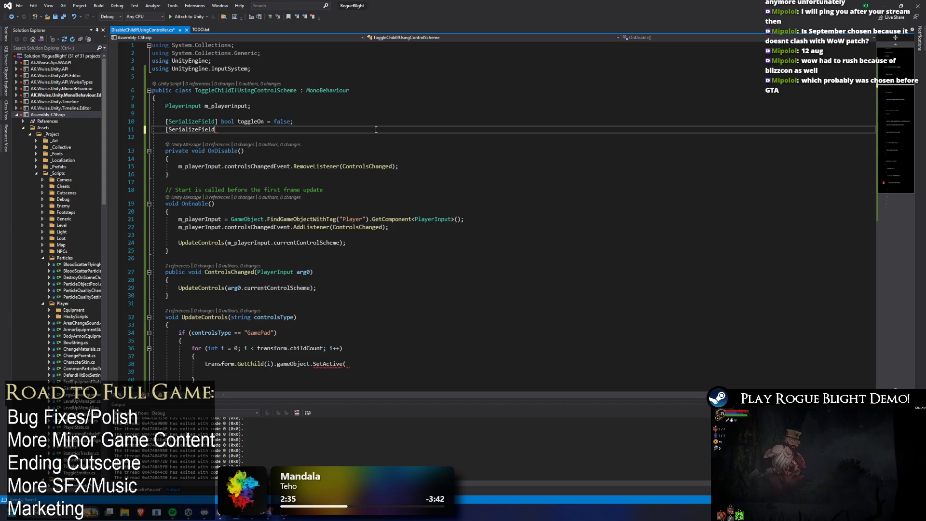
text(] string)
key(Escape)
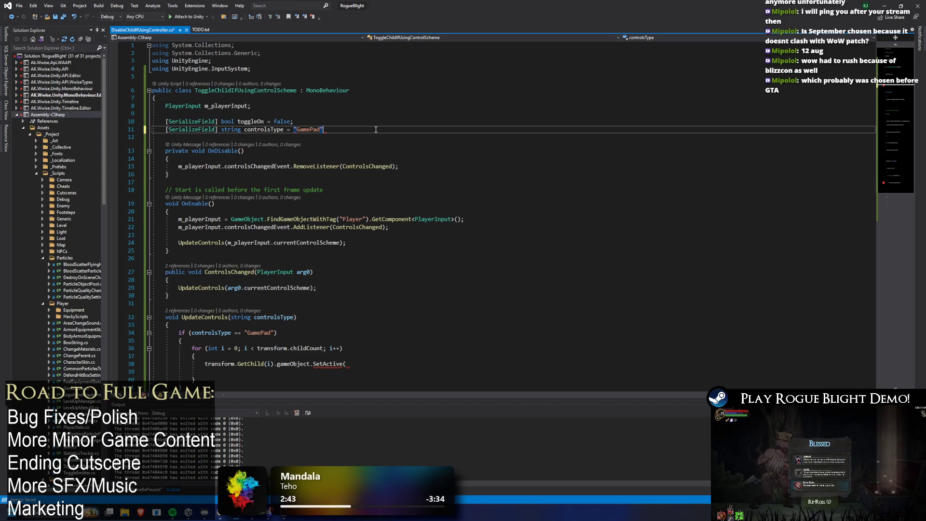
text(;)
double_click(262, 130)
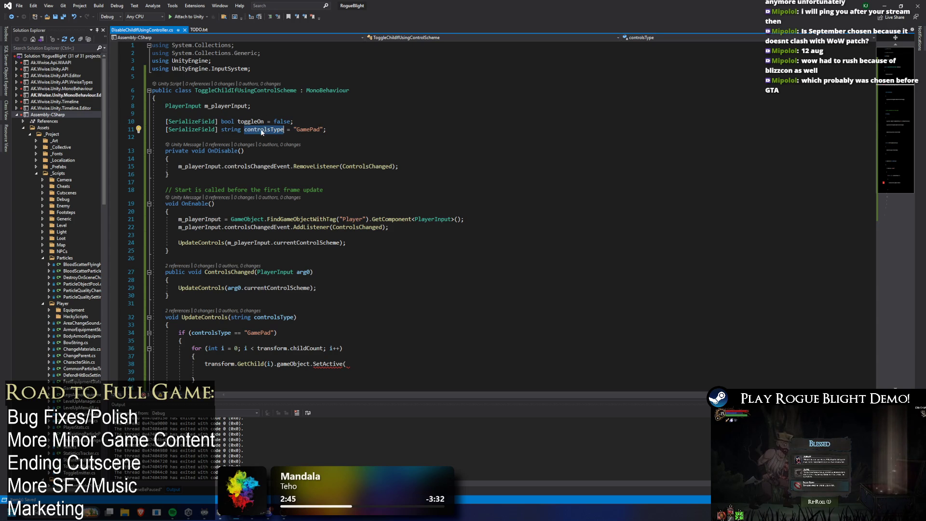
double_click(259, 333)
key(BackSpace)
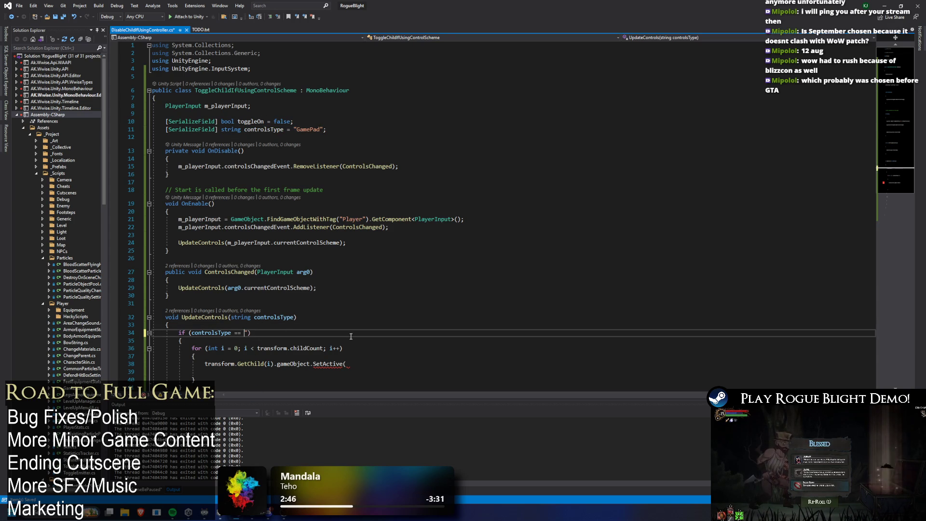
text(controlsType)
- Pass toggleOn as the SetActive argument inside the loop
double_click(250, 121)
key(ctrl+c)
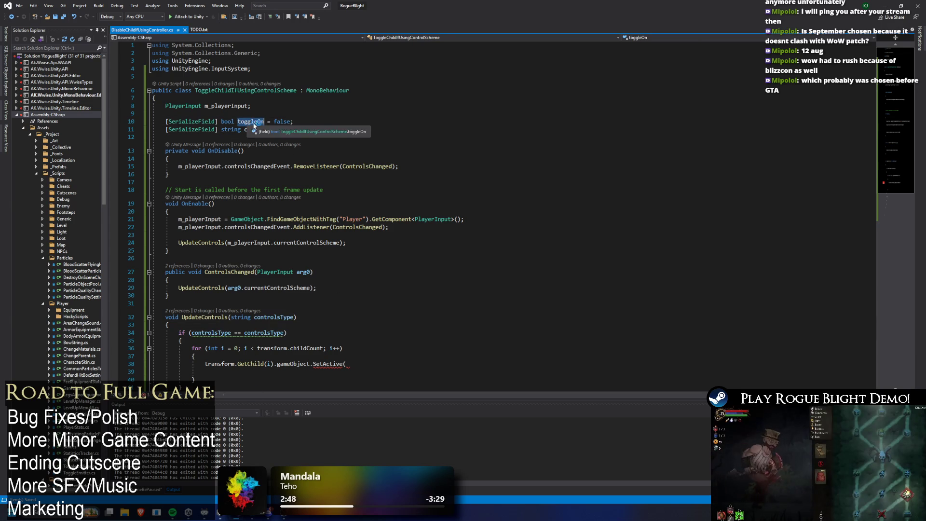
click(438, 360)
key(ctrl+v)
text())
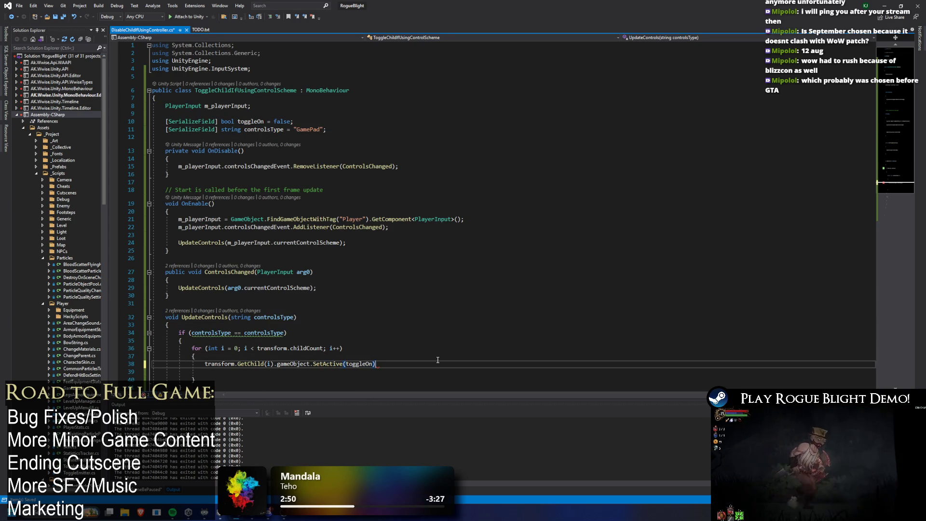
- Cut the for loop out of UpdateControls' if block, leaving room below the method
scroll(225, 277, down, 4)
click(225, 277)
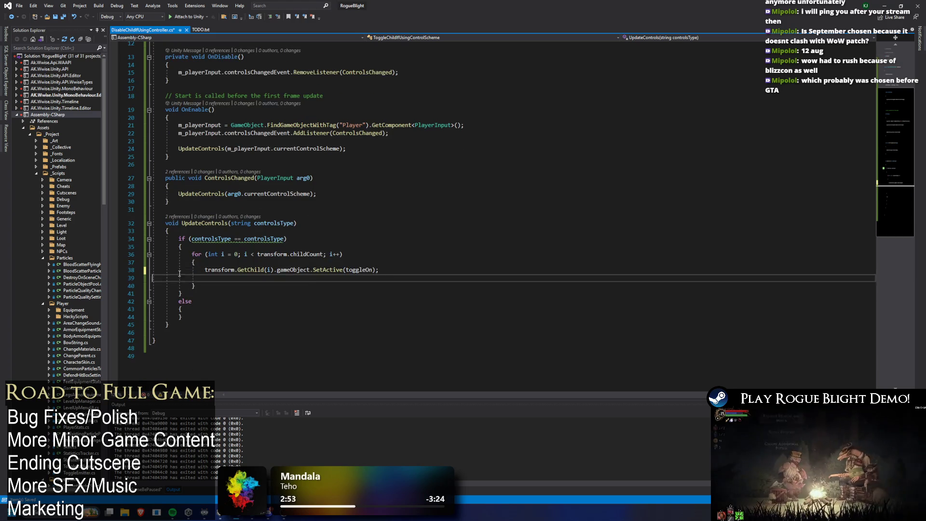
key(shift+Up)
key(shift+Up)
key(shift+Up)
click(225, 277)
key(BackSpace)
click(329, 254)
drag(198, 278, 138, 254)
key(ctrl+c)
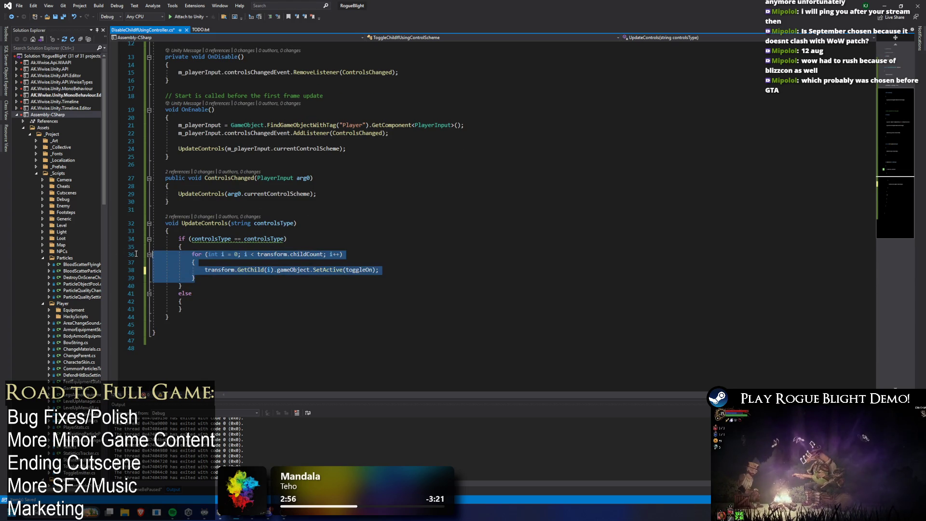
key(Delete)
key(ctrl+z)
key(Delete)
click(185, 290)
click(187, 293)
key(Return)
key(Return)
key(ctrl+space)
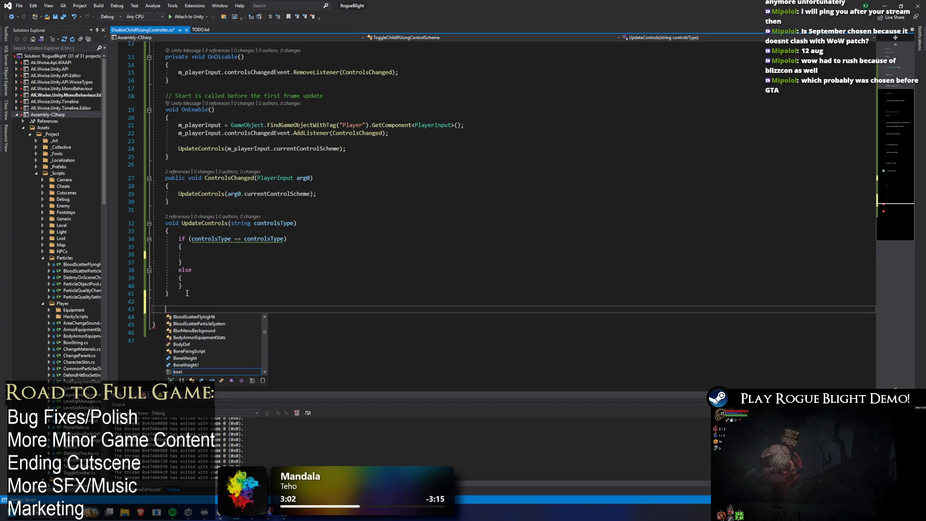
- Create a ToggleChildren(bool toggle) method holding the pasted loop with SetActive(toggle)
text(void ToggleChild)
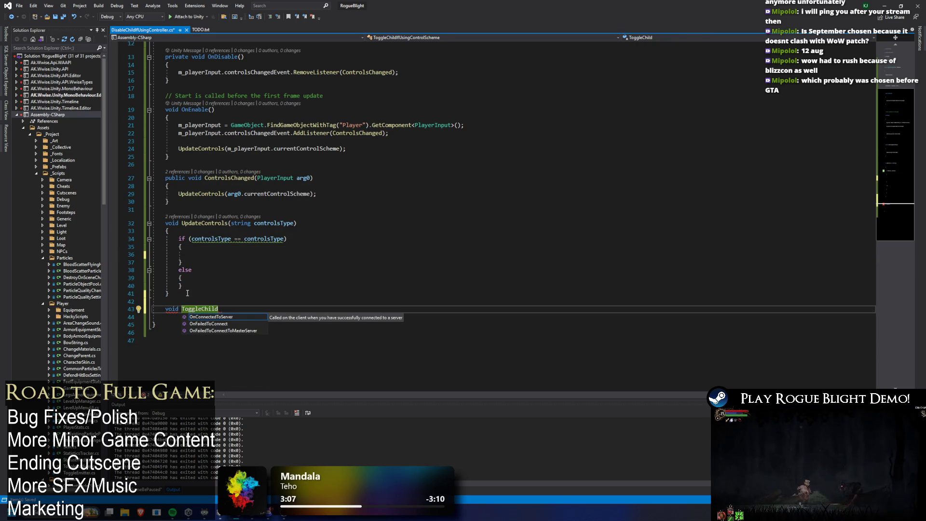
text(ren(bool toggl)
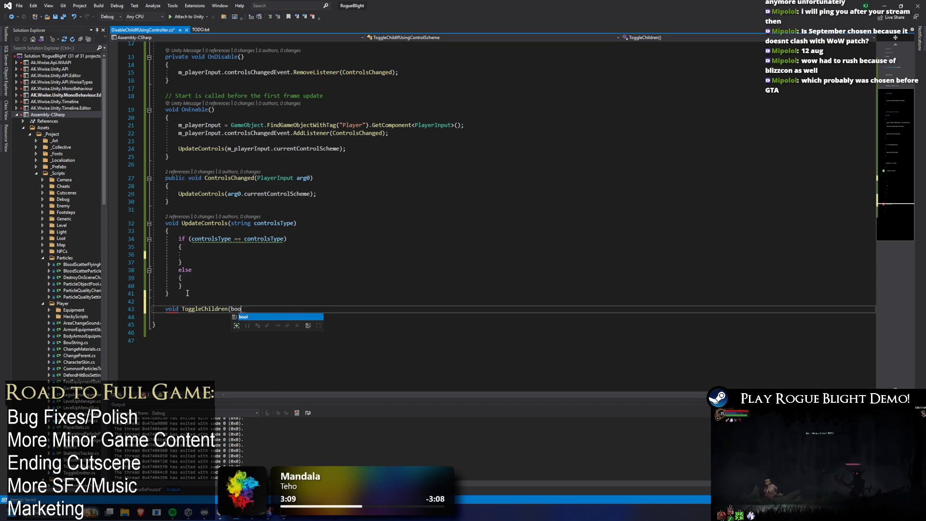
text(e))
key(Return)
text({)
key(Return)
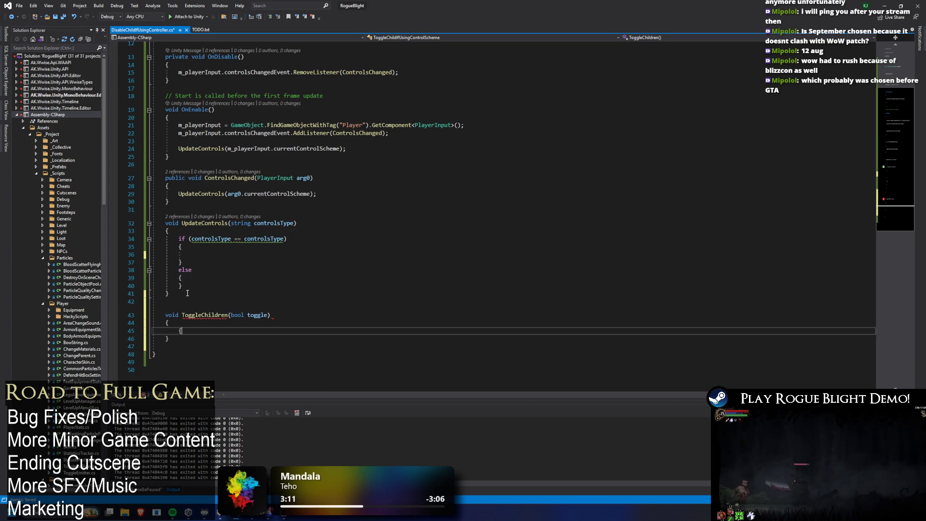
key(ctrl+v)
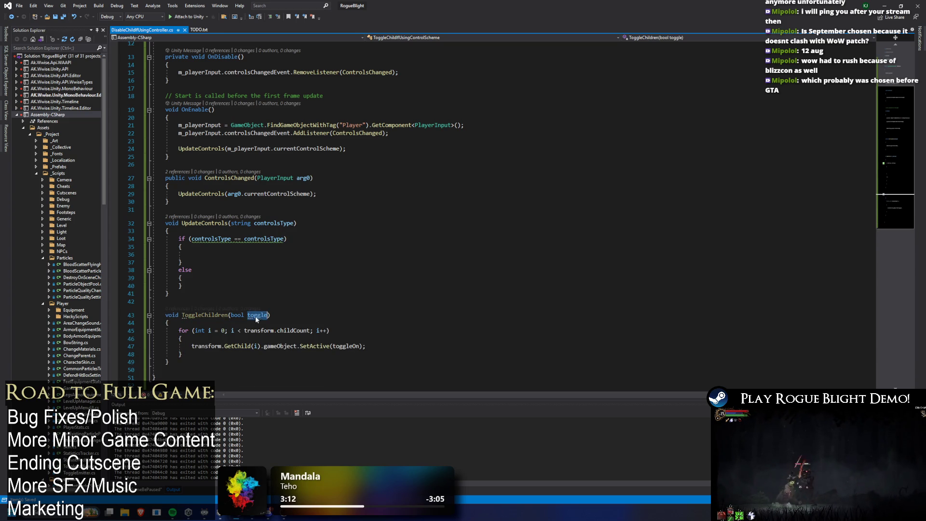
double_click(346, 346)
text(toggle)
click(220, 314)
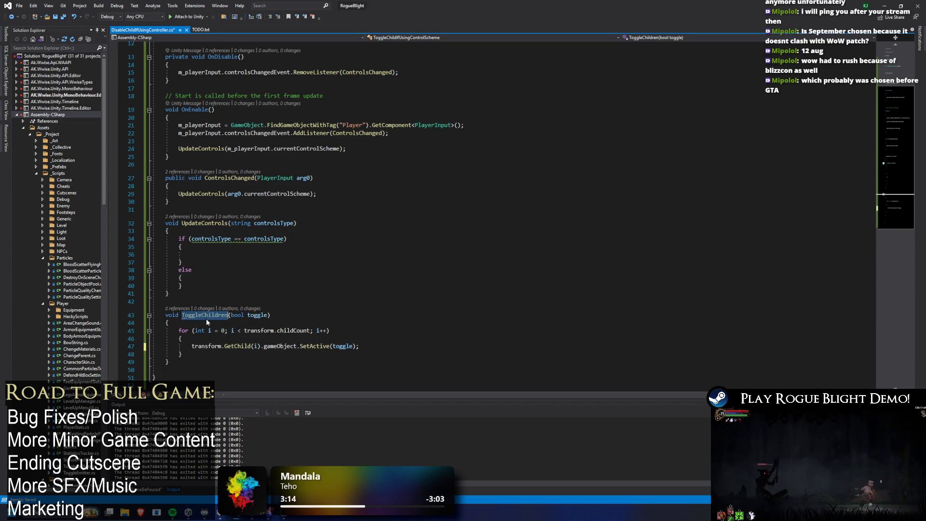
- Call ToggleChildren(toggleOn) in the if branch
click(251, 251)
text(ToggleChildren()
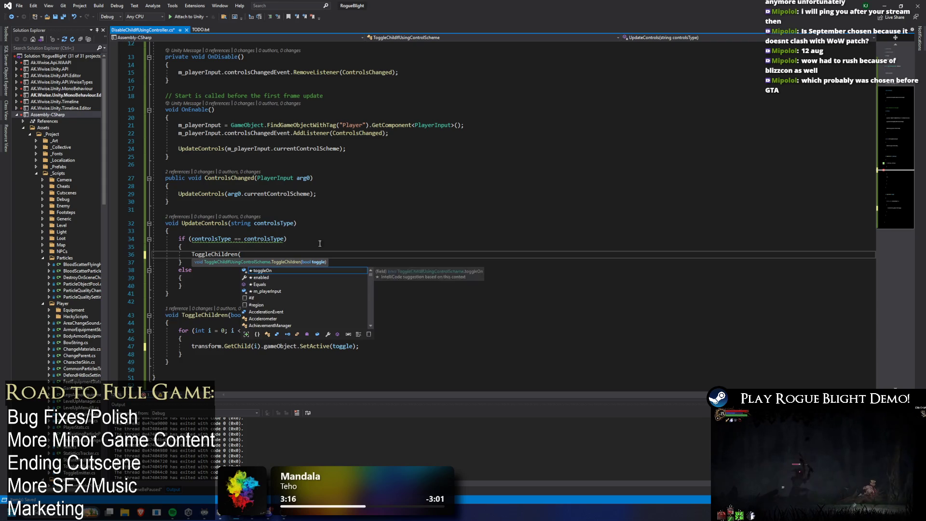
scroll(270, 71, up, 3)
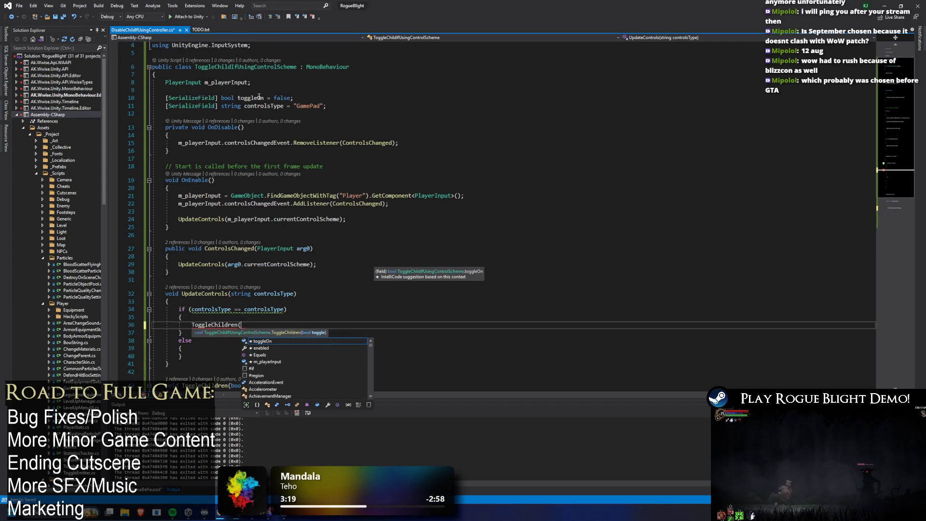
double_click(248, 99)
key(ctrl+c)
key(ctrl+minus)
key(ctrl+v)
text();)
- Add a ToggleChildren(toggleOn) call to the else branch
scroll(406, 336, down, 1)
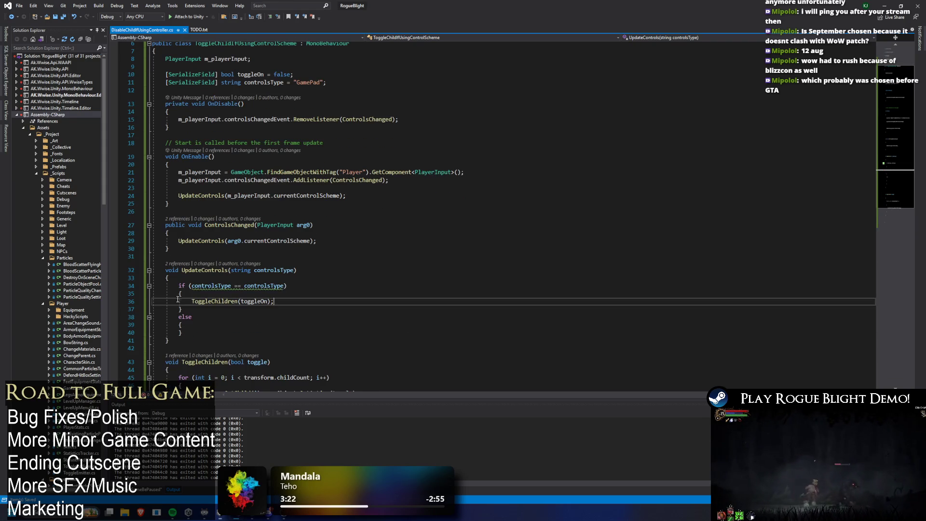
click(281, 327)
key(Return)
text(ToggleChildren(toggleOn);)
click(191, 286)
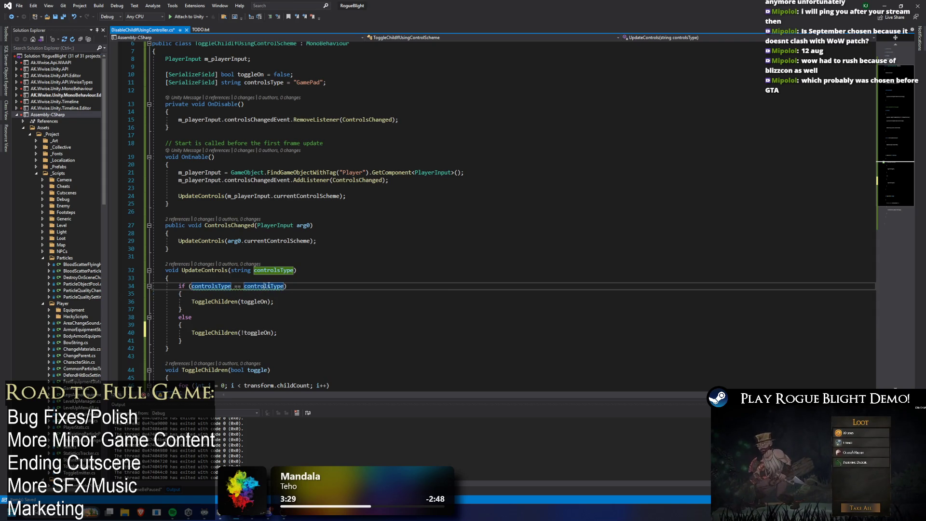
- Rename the field to checkControlsType and compare against it in UpdateControls
scroll(268, 286, up, 1)
click(243, 105)
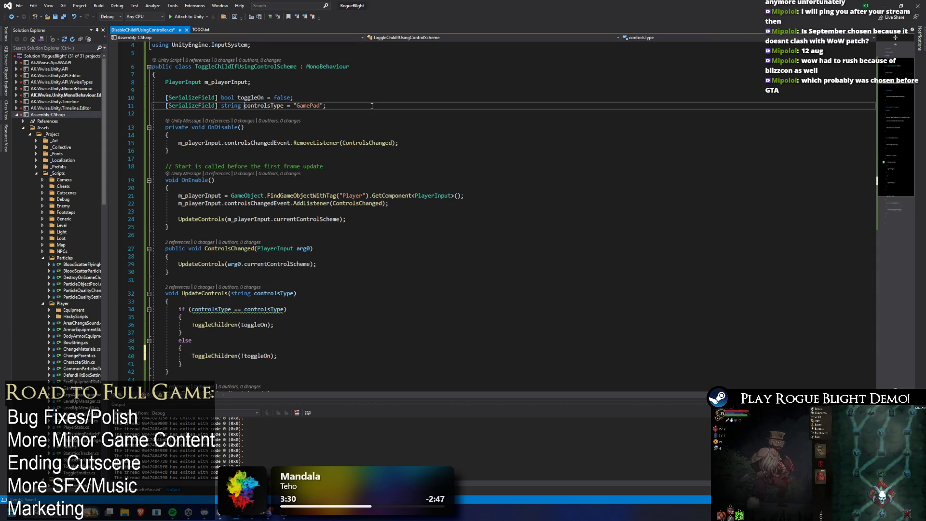
text(CHeck)
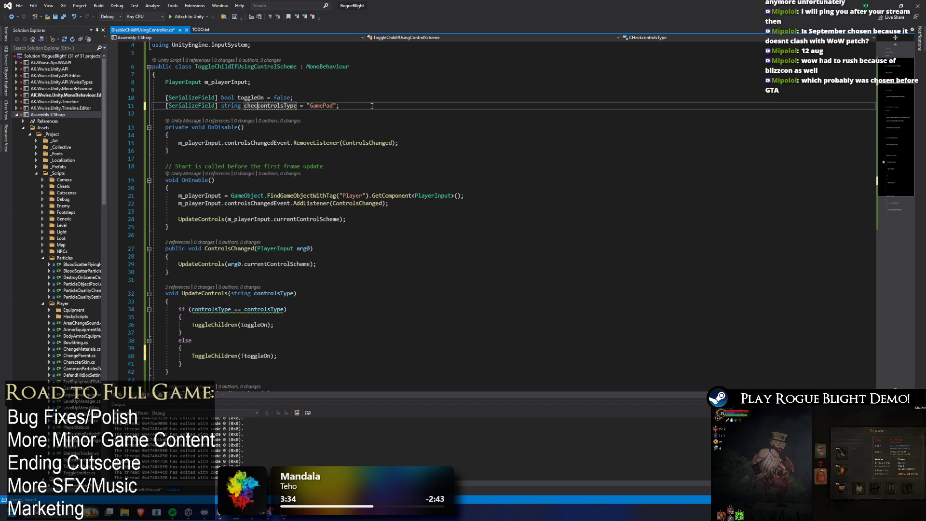
key(ctrl+x)
text(C)
key(ctrl+z)
key(ctrl+z)
key(ctrl+z)
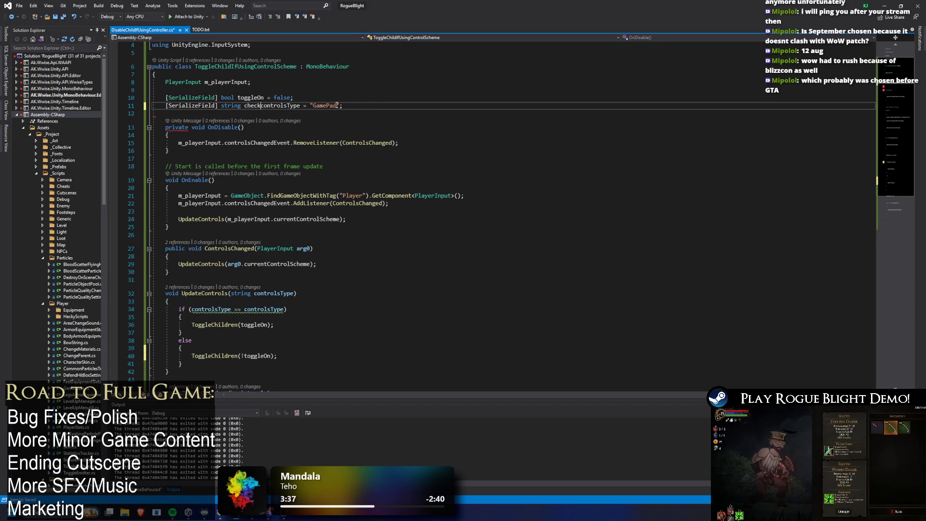
click(263, 309)
key(ctrl+v)
double_click(279, 294)
- Move the OnEnable method so it sits above OnDisable
scroll(420, 215, down, 4)
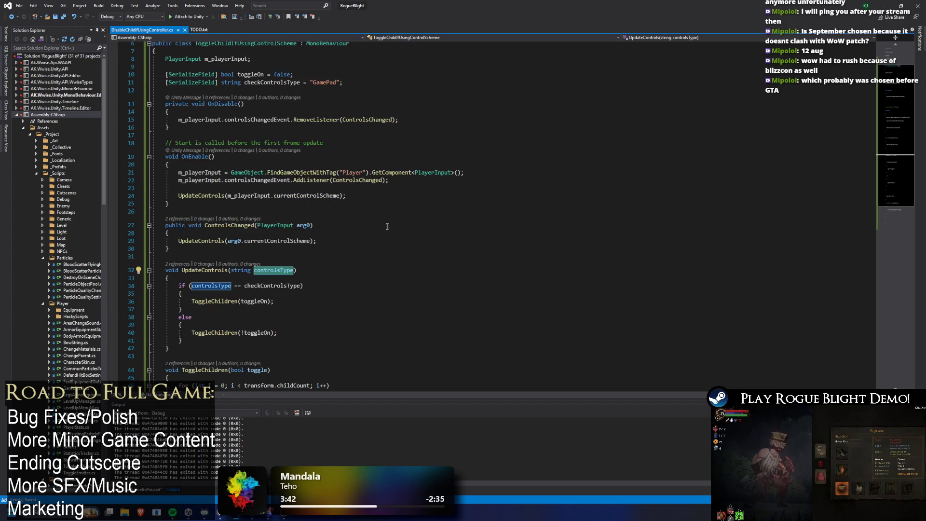
scroll(394, 224, up, 5)
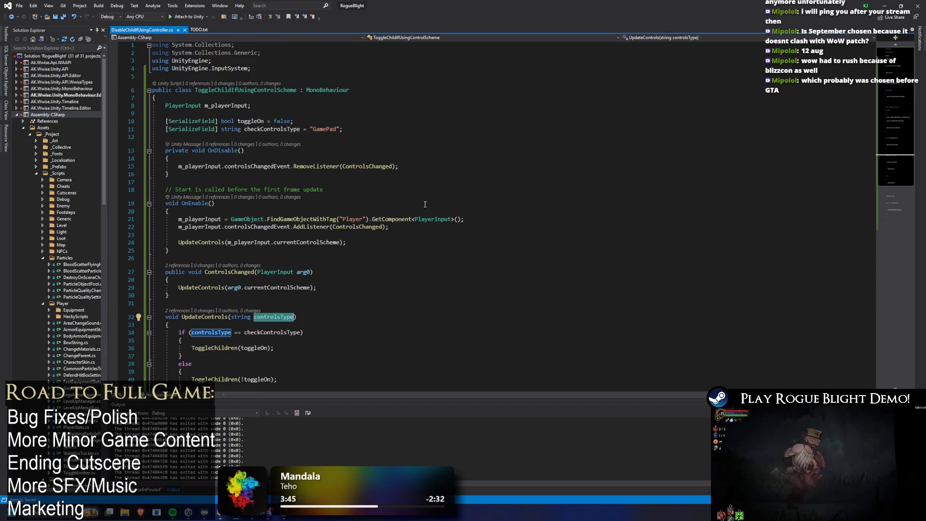
click(174, 246)
drag(174, 246, 154, 189)
key(ctrl+x)
click(246, 138)
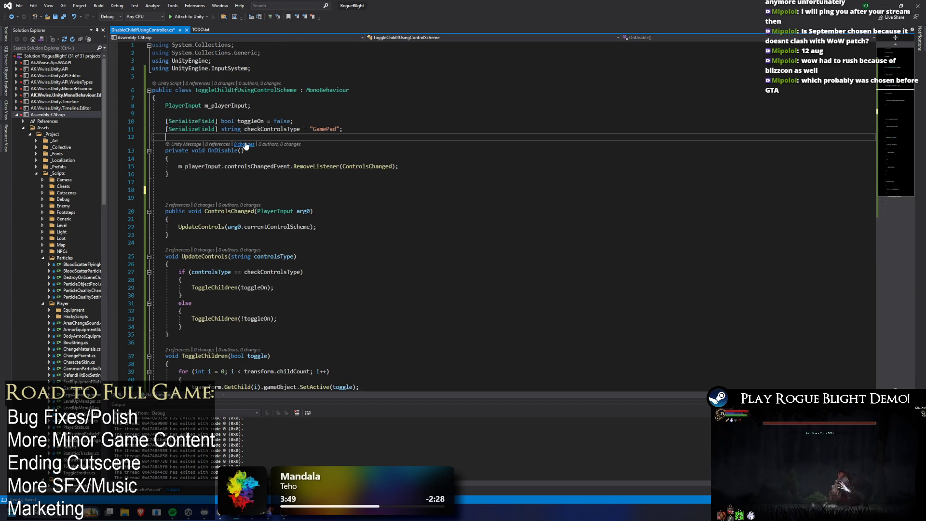
key(Return)
key(ctrl+v)
- Delete the leftover Start comment and extra blank lines, then return to Unity
drag(341, 144, 153, 144)
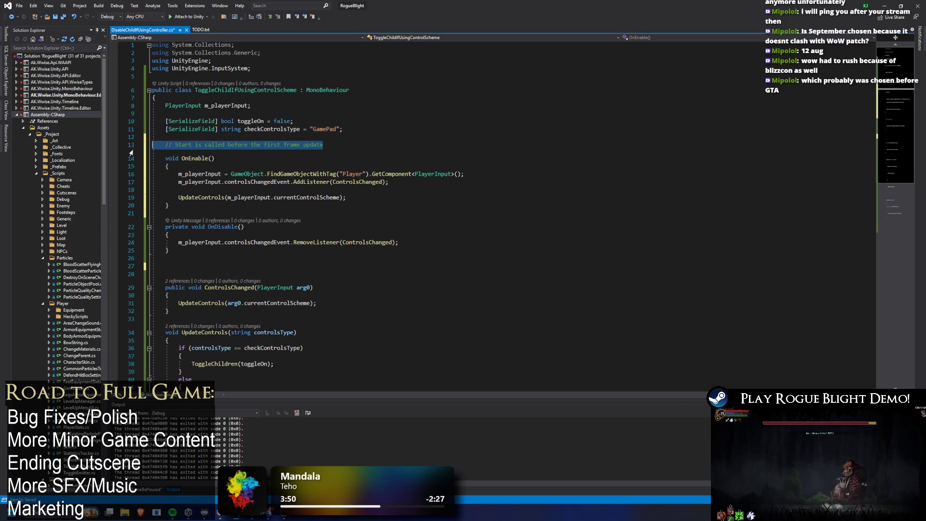
key(Delete)
click(186, 206)
click(173, 258)
key(BackSpace)
key(BackSpace)
drag(217, 150, 169, 159)
click(884, 5)
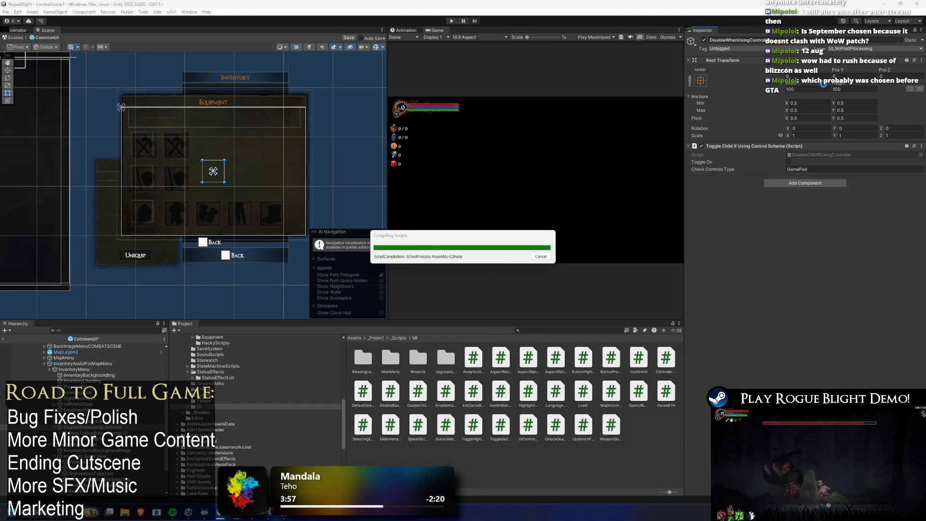
- Rename the class to ToggleChildIfUsingControlScheme in Visual Studio
key(alt+Tab)
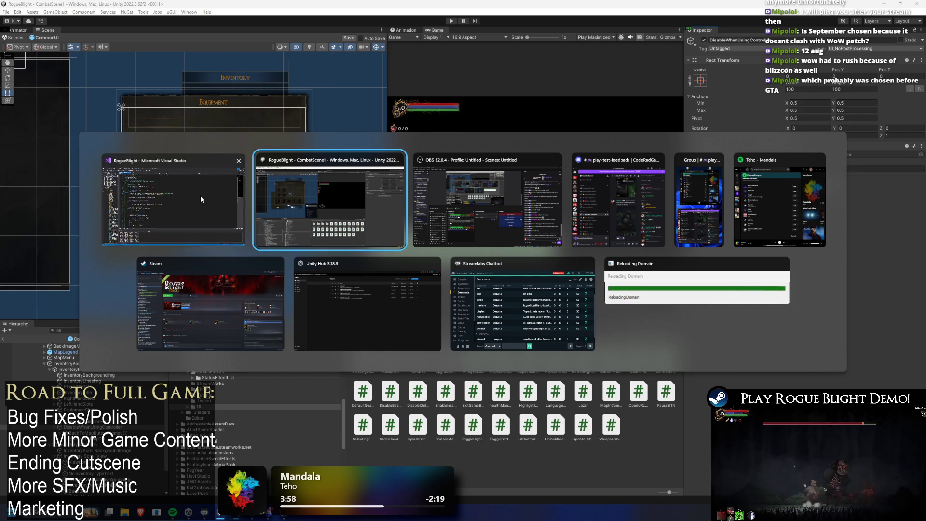
click(201, 195)
key(ctrl+v)
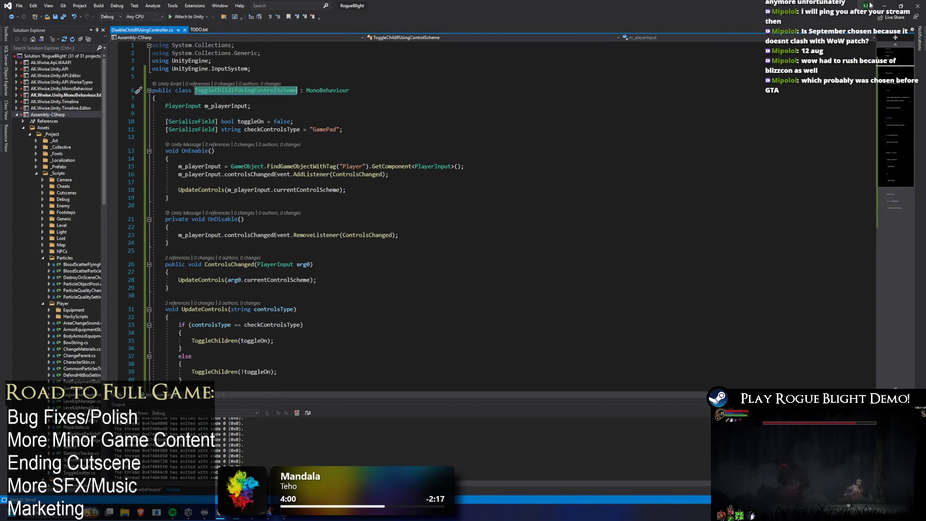
click(903, 6)
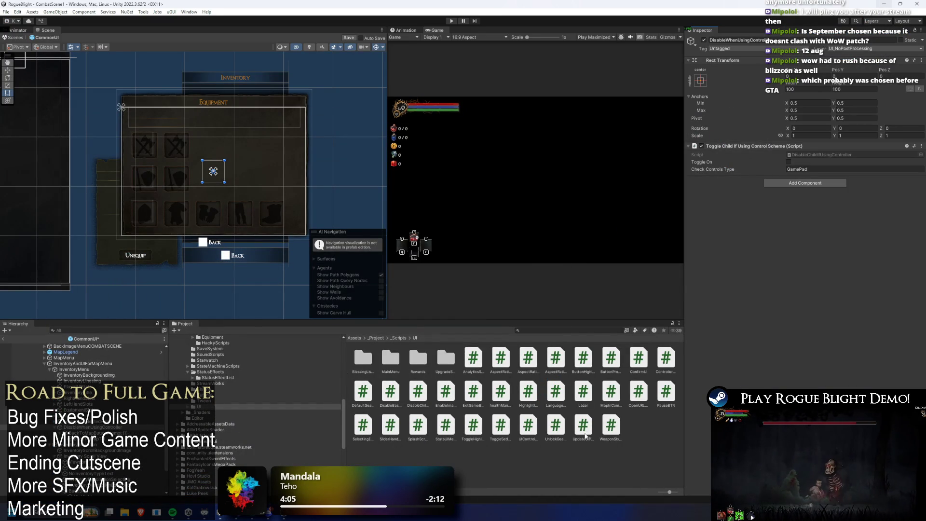
- Rename the script asset in the Project window to match the class and let Unity recompile
click(815, 155)
click(415, 391)
right_click(415, 390)
click(442, 181)
double_click(418, 391)
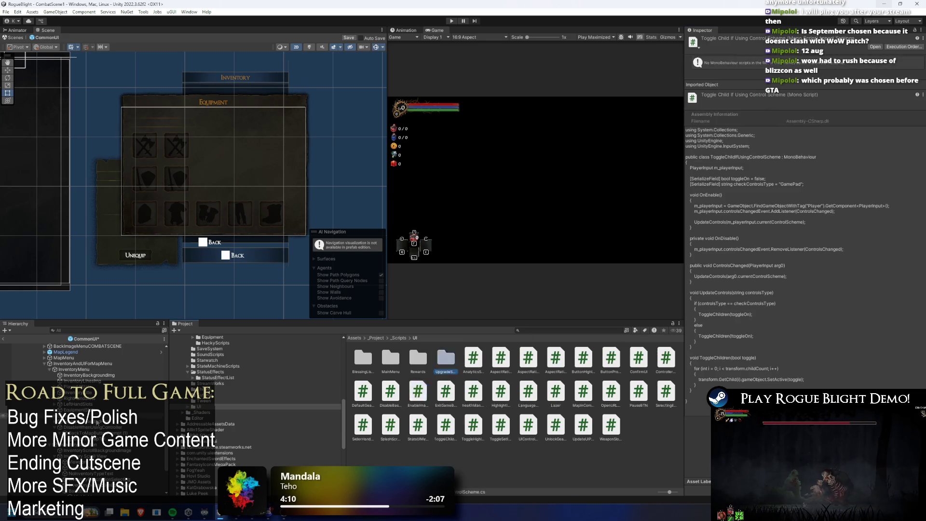
key(alt+Tab)
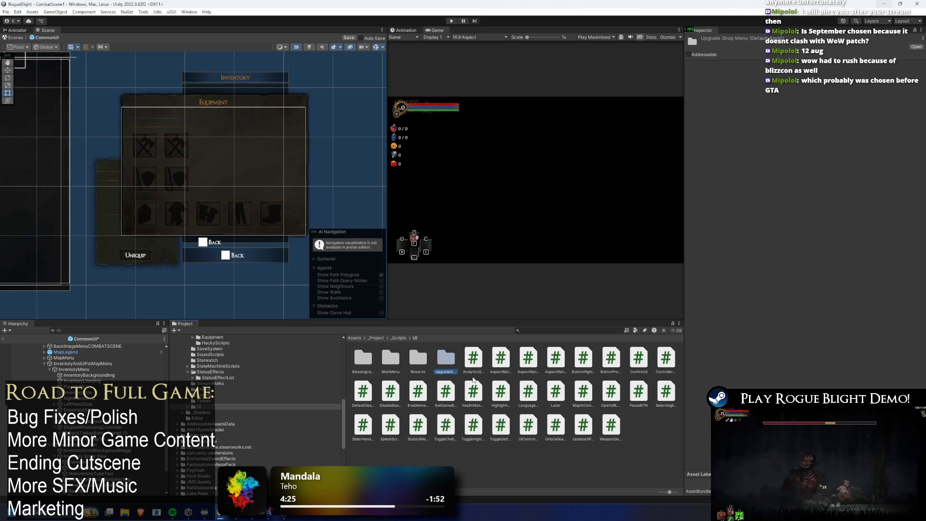
- Check the DisableWhenUsingController object, save the prefab and enter Play mode
click(92, 427)
click(803, 182)
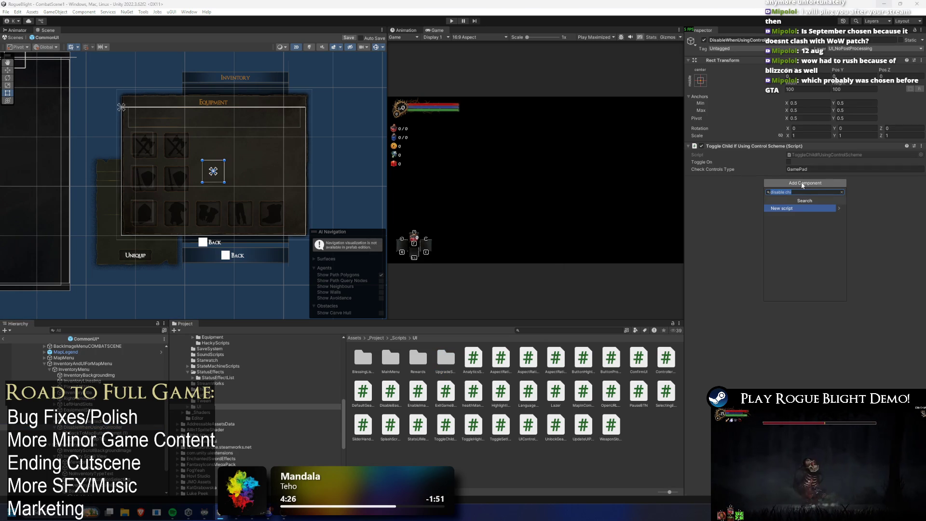
click(843, 187)
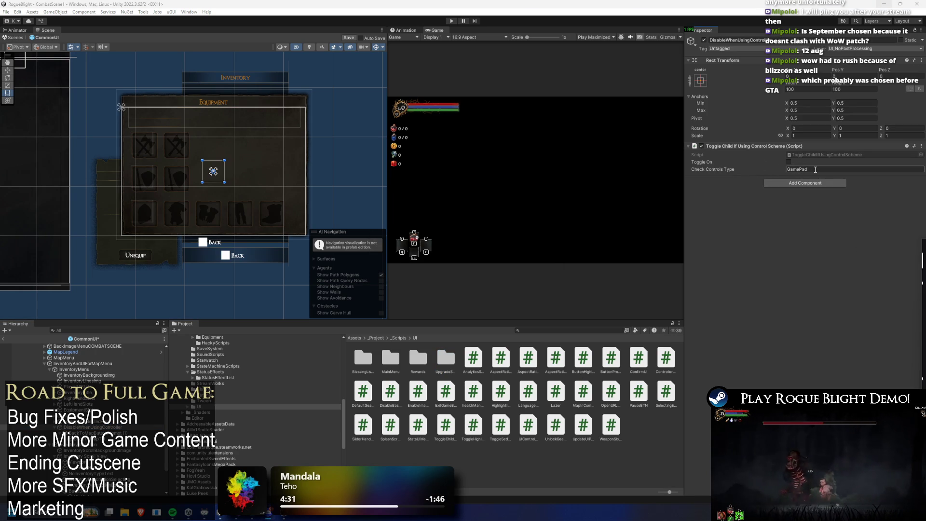
key(ctrl+s)
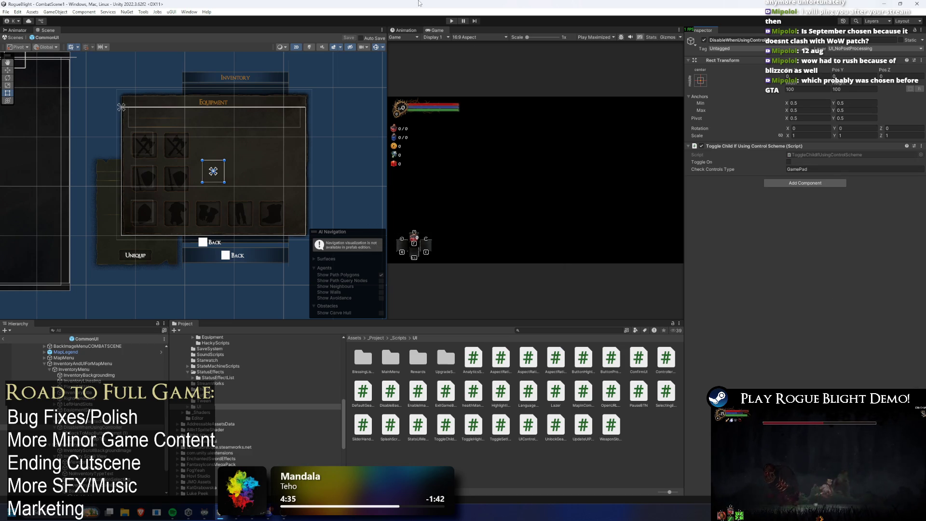
click(449, 23)
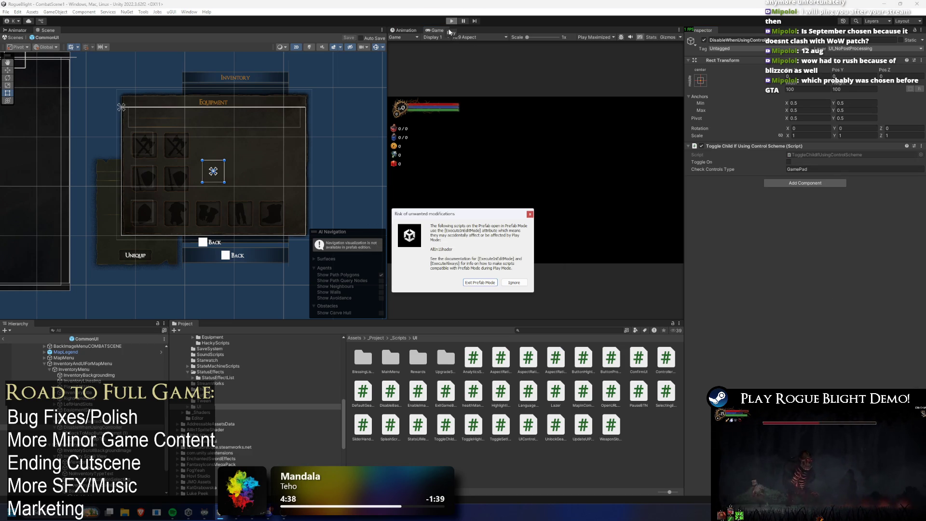
- Dismiss the Prefab Mode warning, open Equipment and cycle between its slots
key(Escape)
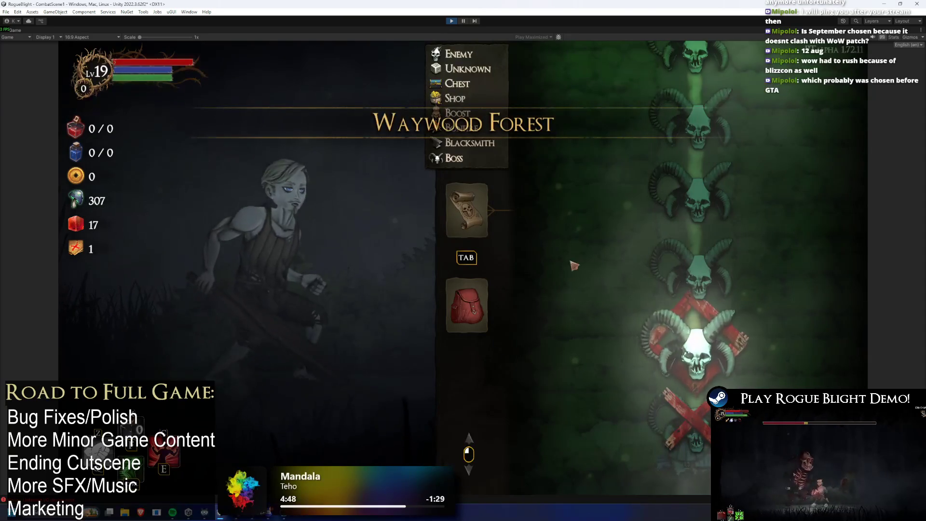
key(Tab)
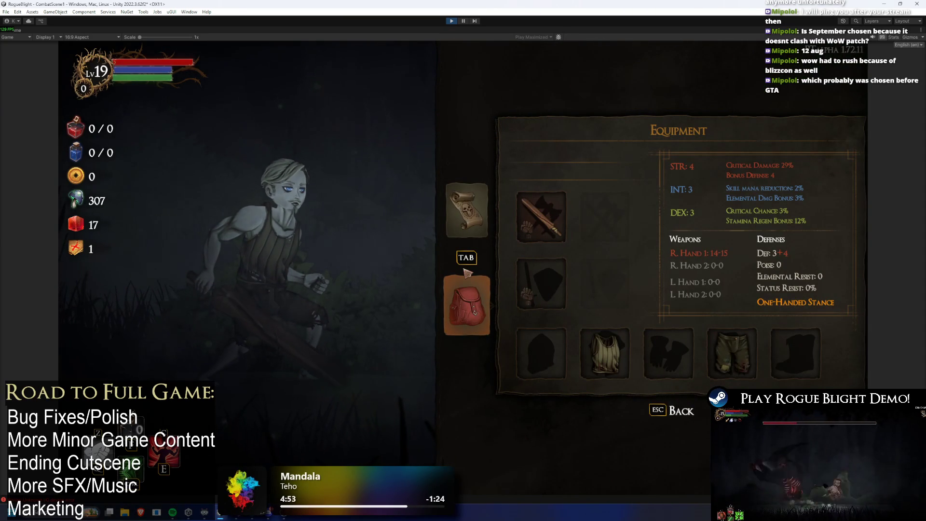
key(Right)
key(Down)
key(Left)
key(Right)
key(Left)
key(Left)
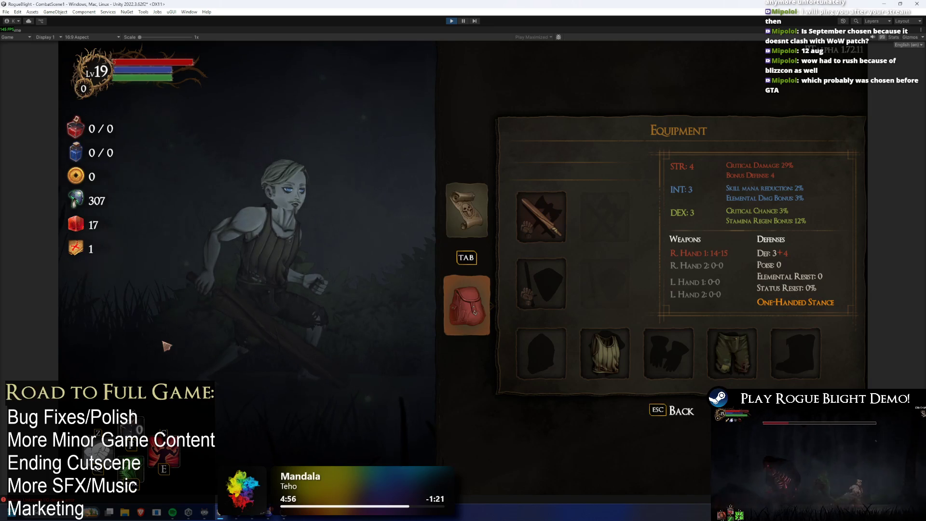
key(Right)
key(Down)
key(Left)
key(Left)
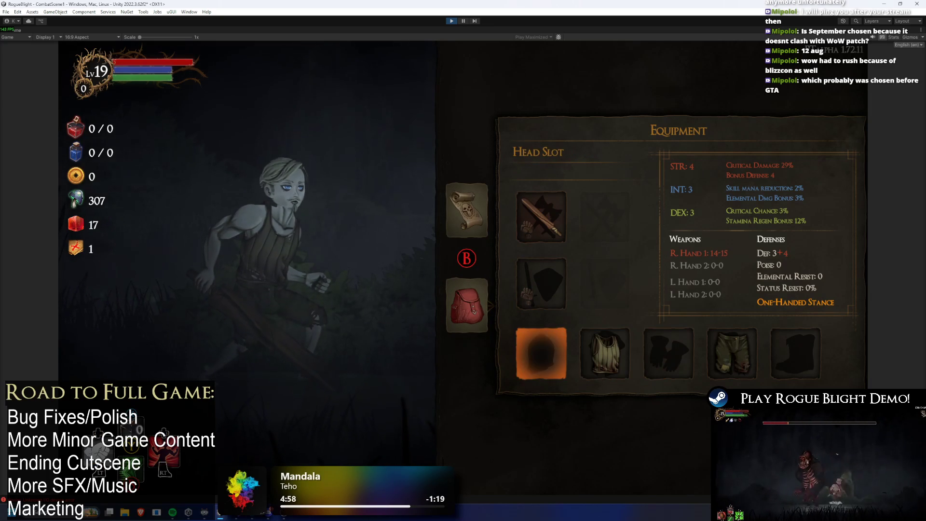
key(Left)
key(Left)
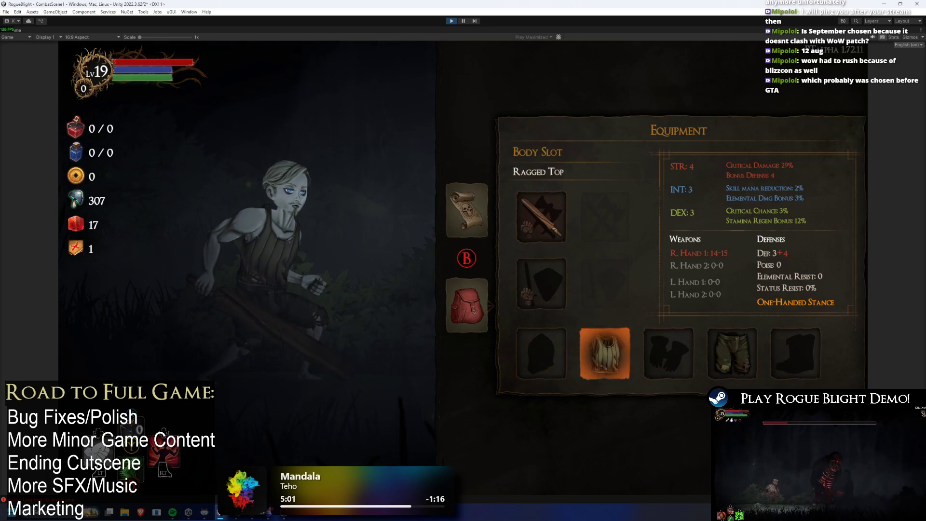
key(Left)
key(Up)
key(Up)
key(Escape)
- Open and close the chest slot's Ragged Top details, switching between Equipment and the map
key(Tab)
key(Down)
key(Down)
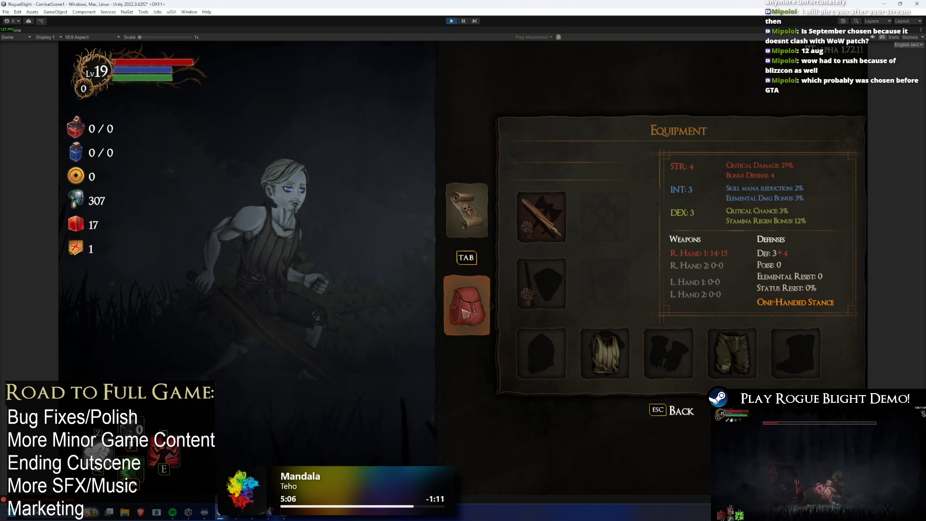
key(Escape)
key(Escape)
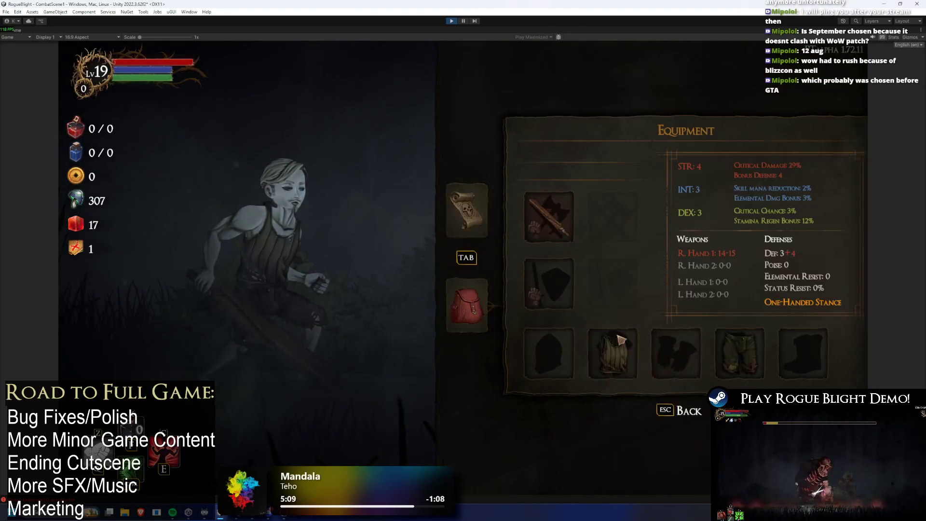
click(621, 339)
key(Escape)
key(Tab)
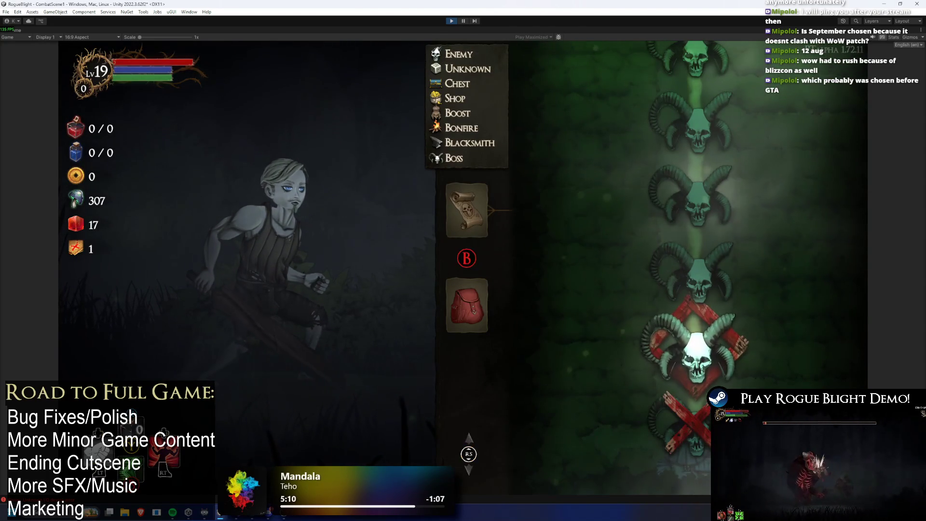
click(467, 290)
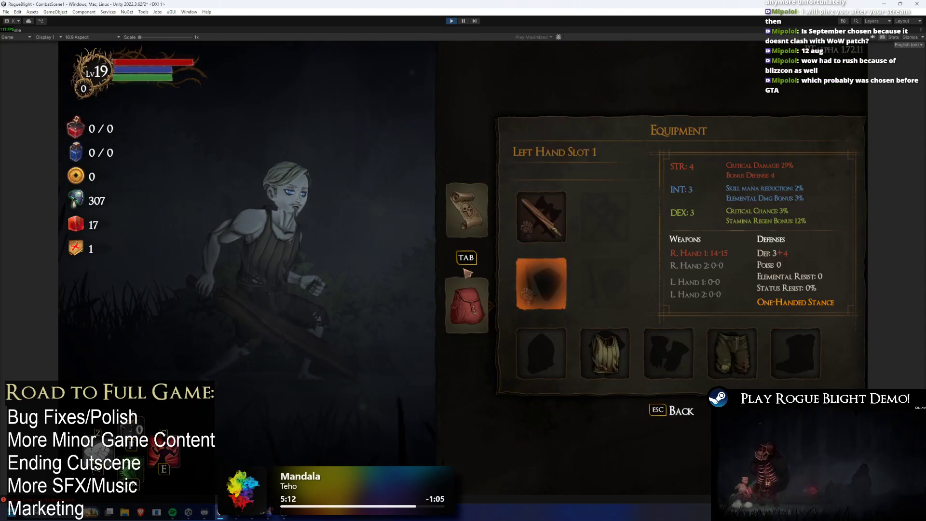
click(605, 354)
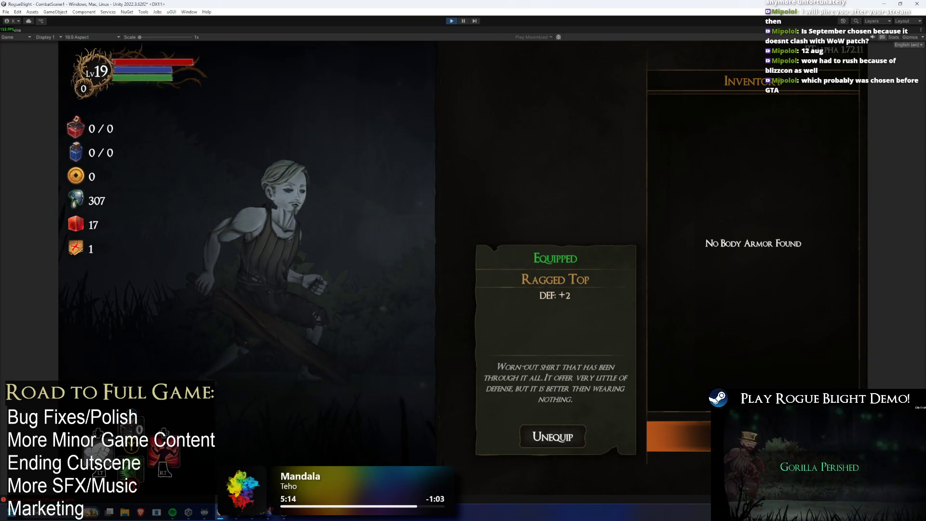
key(Escape)
key(Tab)
key(Tab)
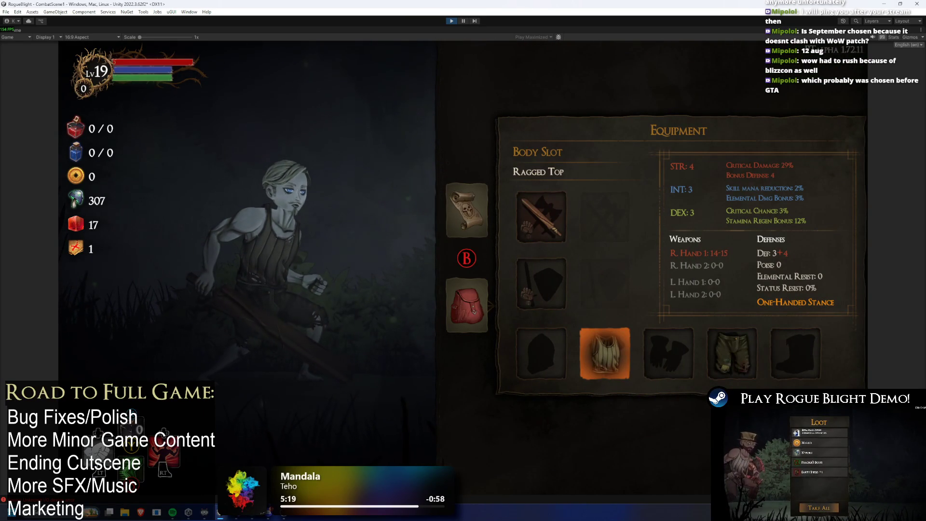
key(Return)
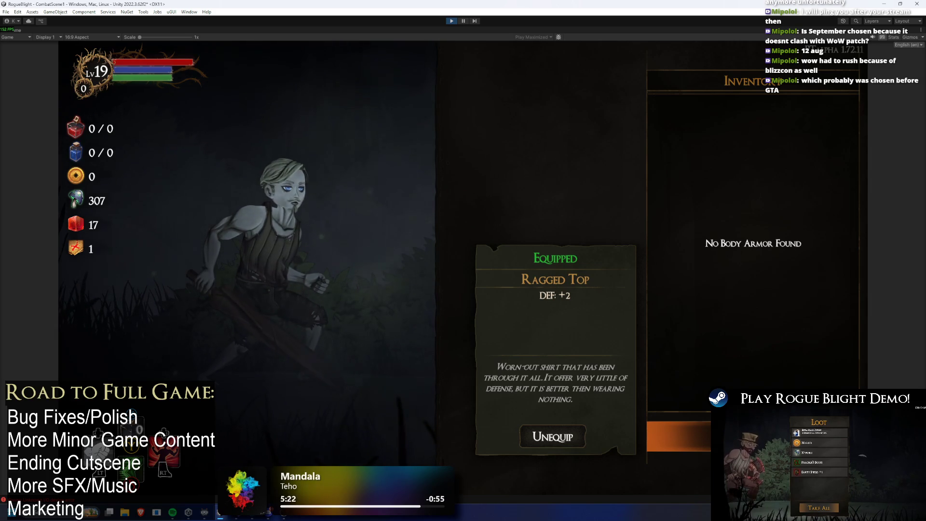
key(Escape)
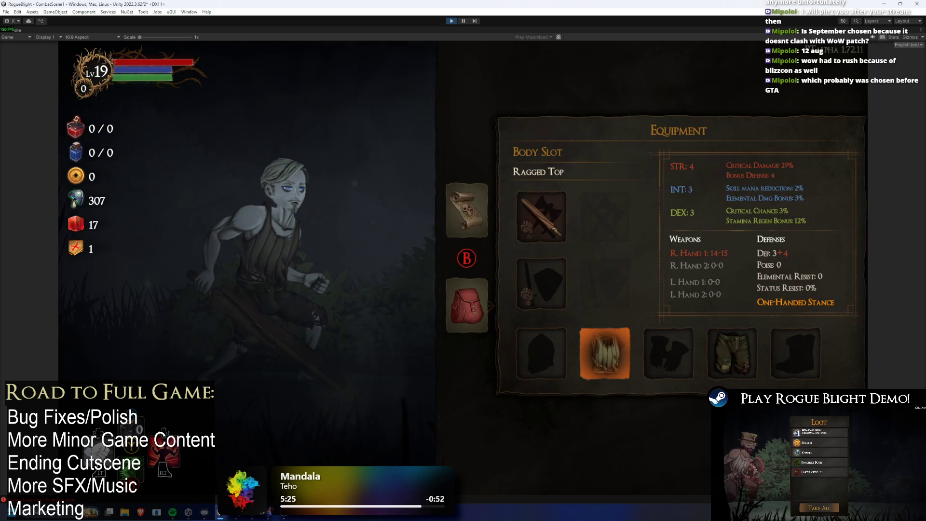
key(Tab)
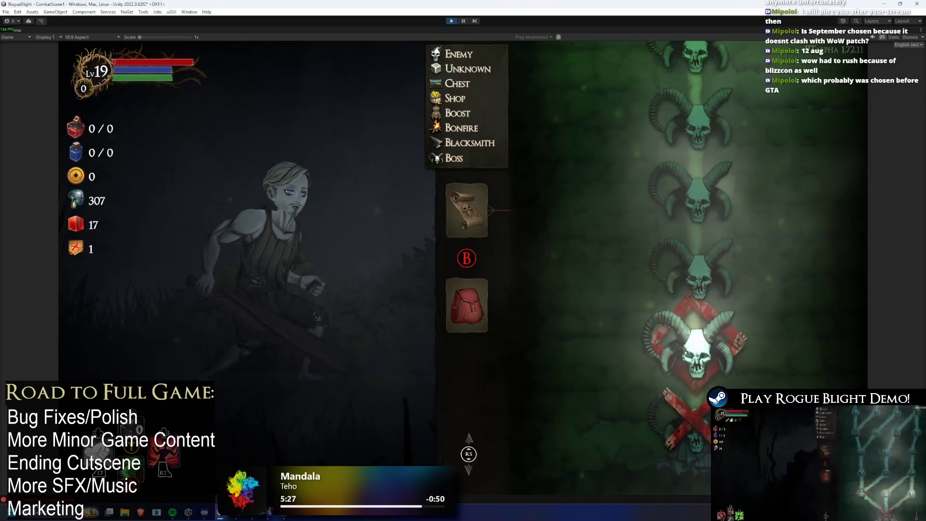
key(Tab)
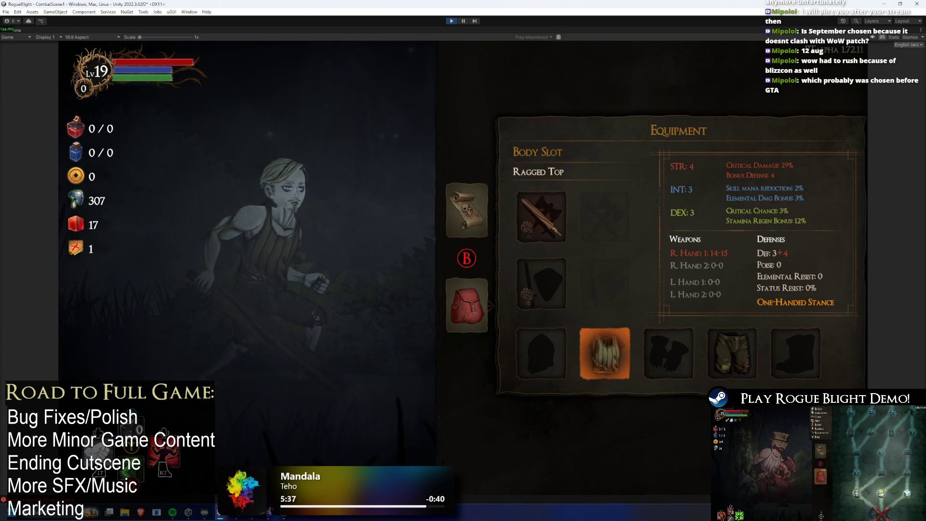
- Move to the hands slot, then open and close the body armor inventory twice
key(Right)
key(Left)
key(Right)
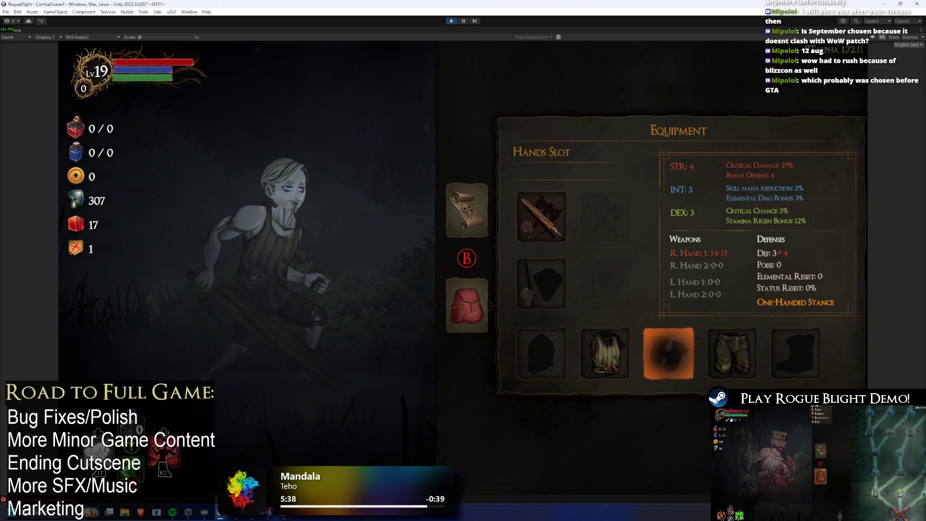
key(Escape)
key(Escape)
key(Escape)
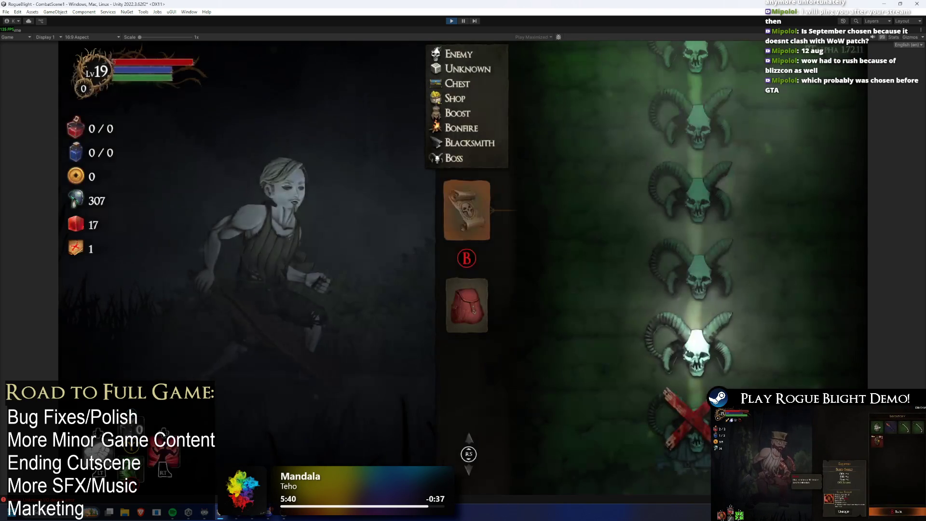
key(Down)
key(Return)
key(Return)
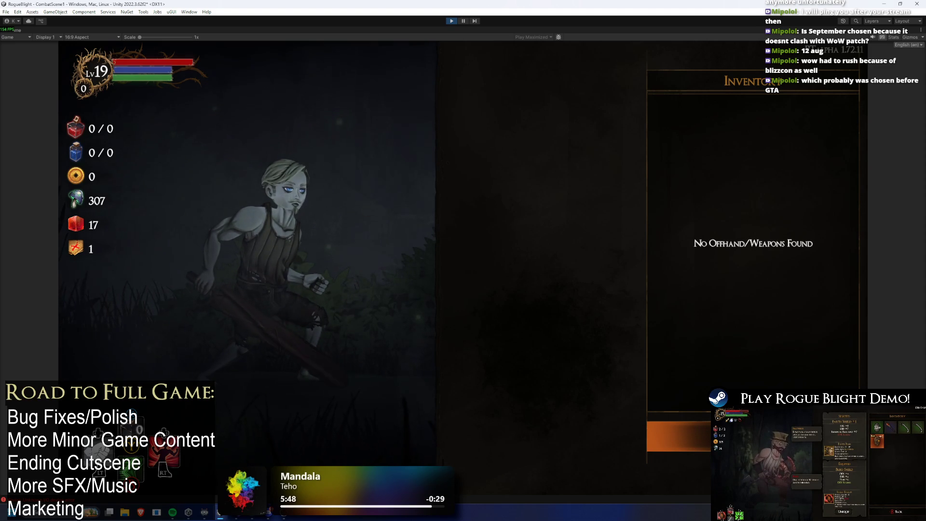
key(Escape)
key(Down)
key(Right)
key(Return)
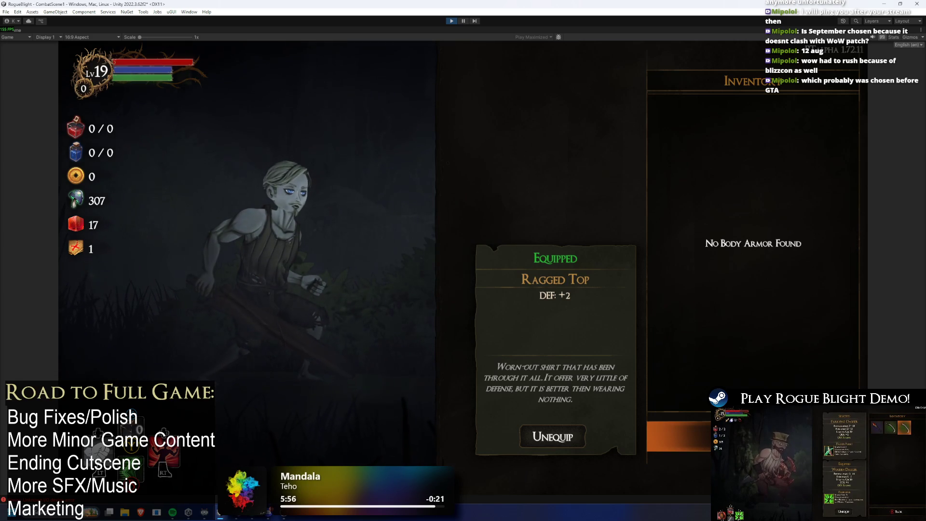
key(Escape)
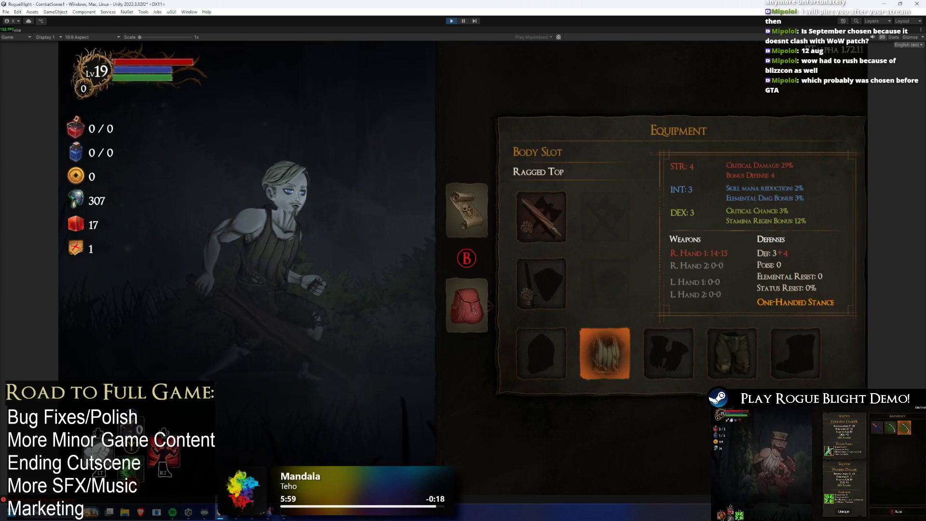
key(Return)
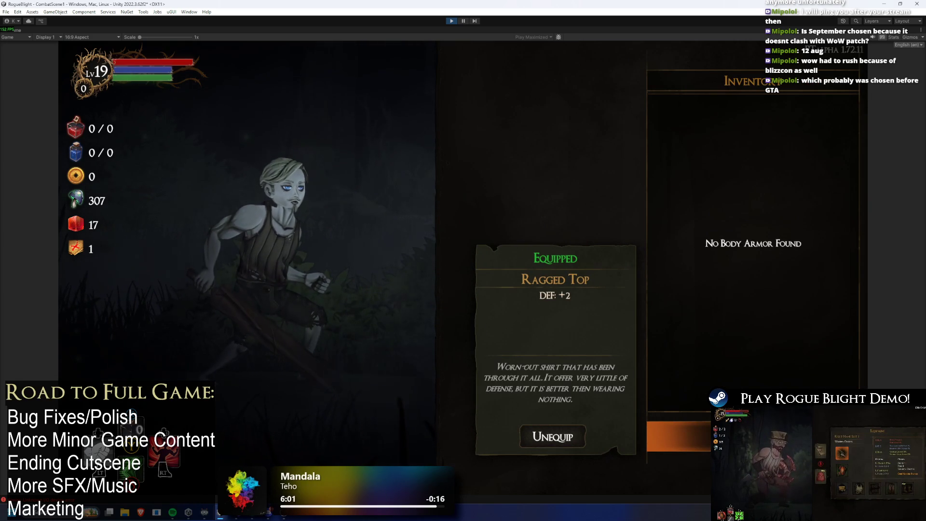
key(Escape)
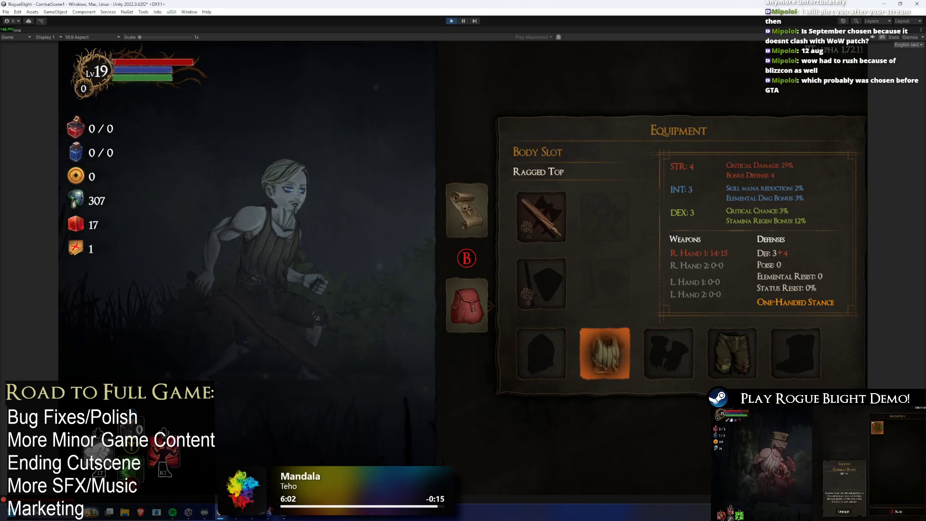
key(Escape)
key(Escape)
key(Escape)
- Open the empty offhand and Hands inventories, then leave Equipment for the pause menu
key(Return)
key(Down)
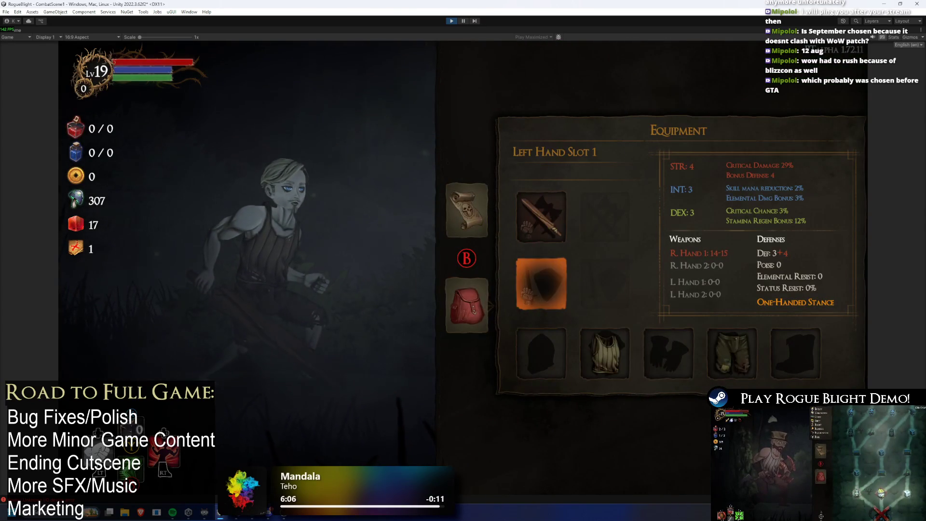
key(Return)
key(Tab)
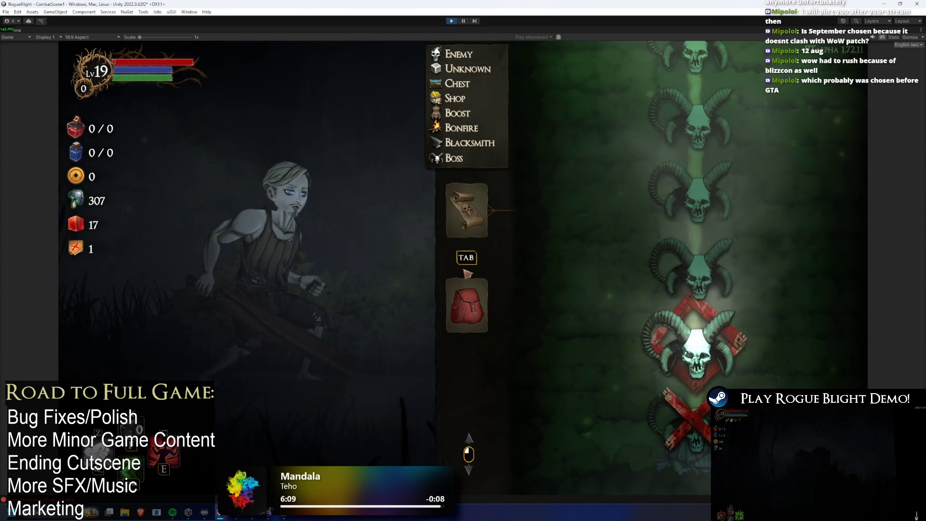
key(Tab)
key(Return)
key(Right)
key(Down)
key(Right)
key(Right)
key(Return)
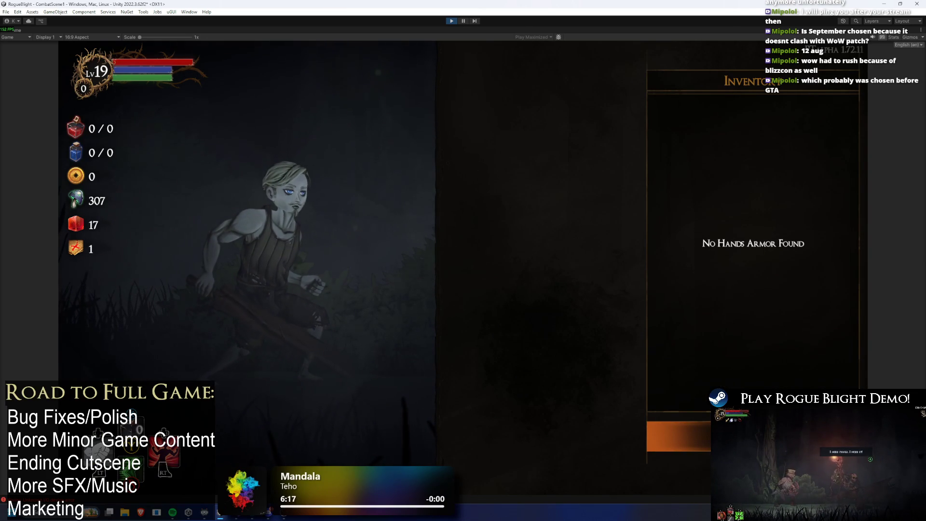
key(Escape)
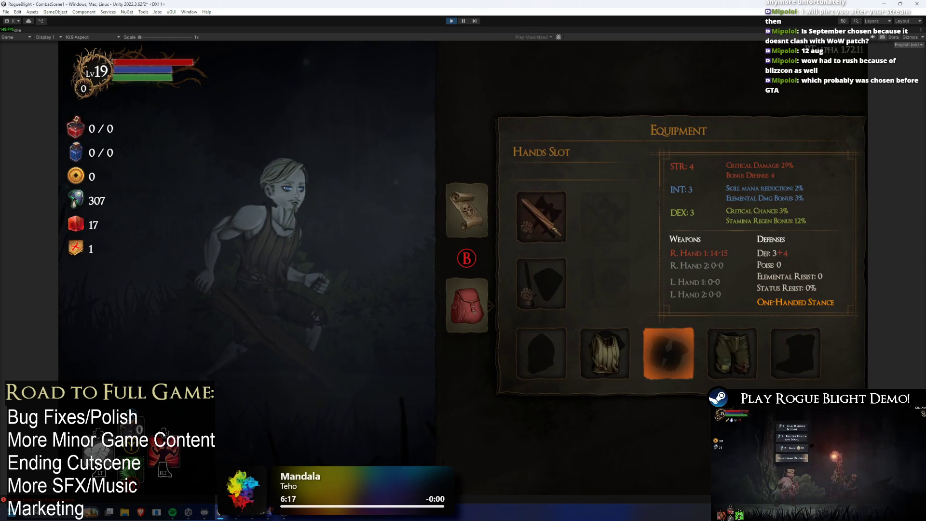
key(Escape)
key(Escape)
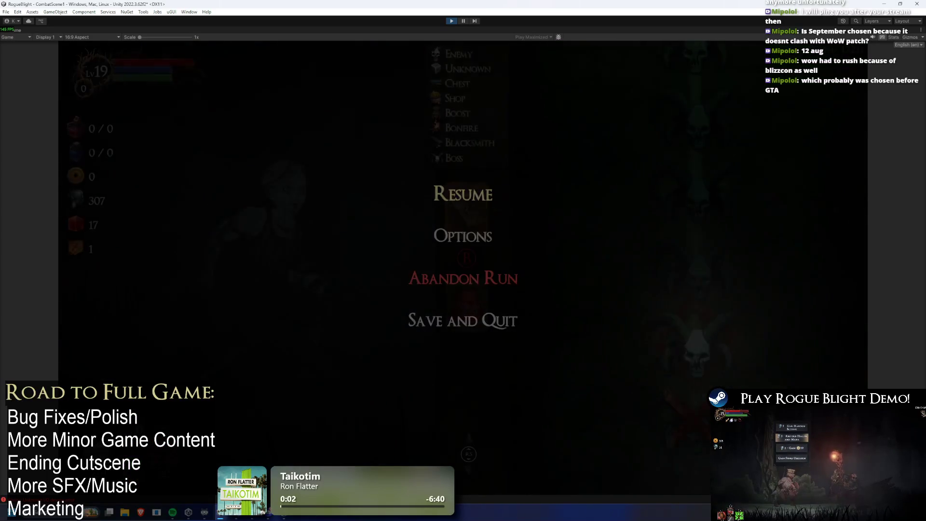
- Reopen Equipment, toggle the empty Hands inventory open and closed repeatedly, then stop the game
key(Escape)
key(Tab)
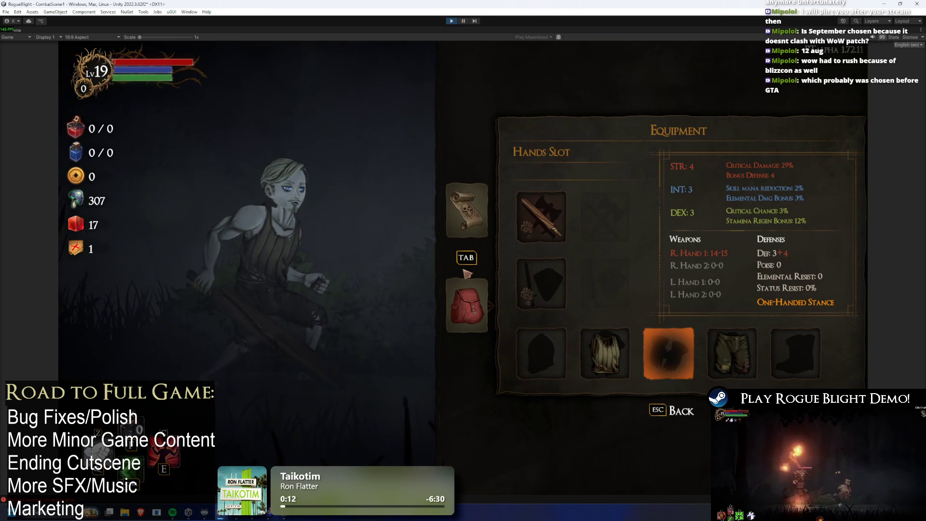
key(Return)
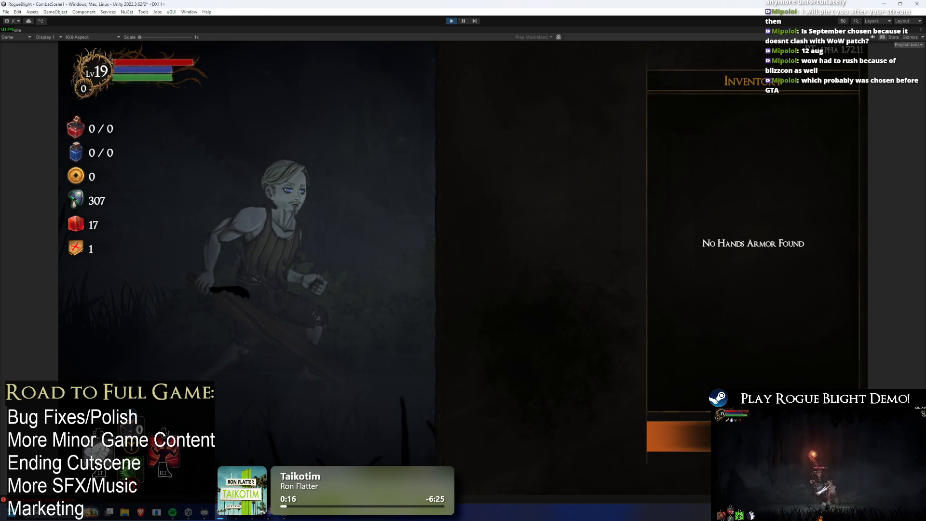
key(Escape)
key(Return)
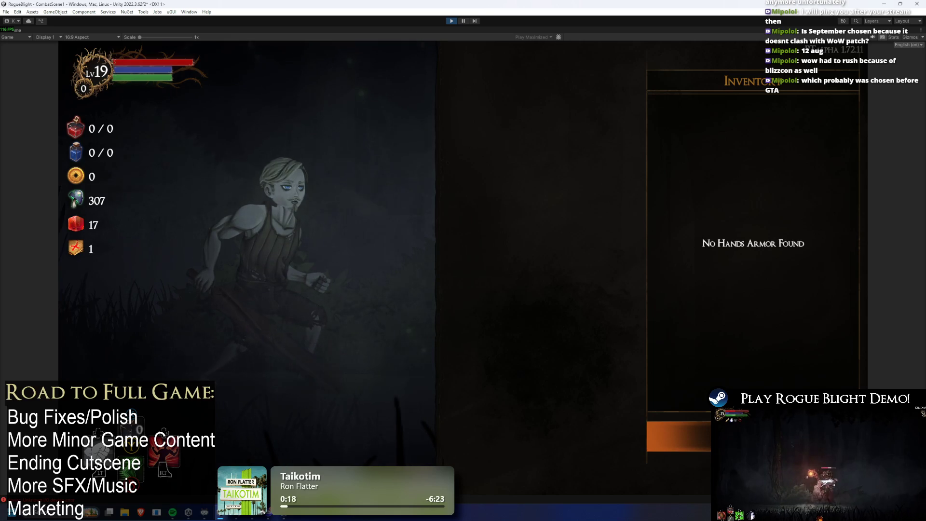
key(Escape)
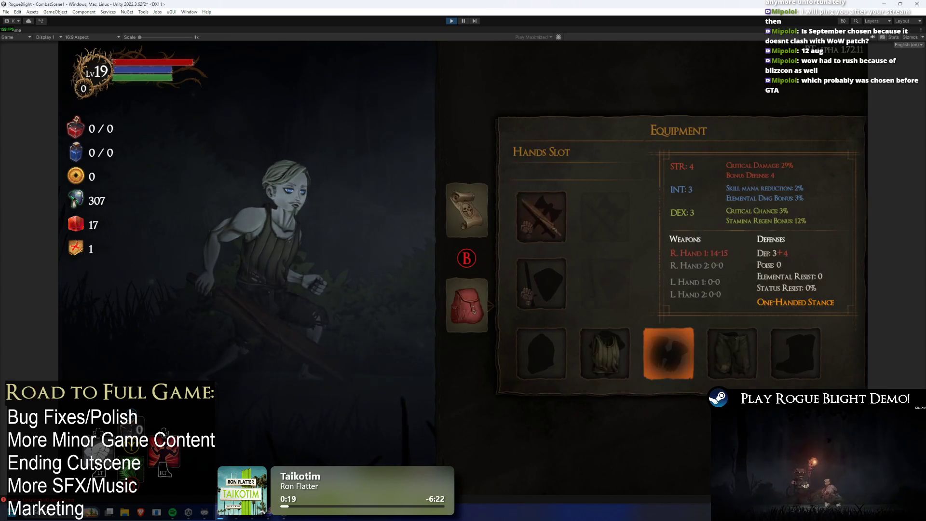
key(Return)
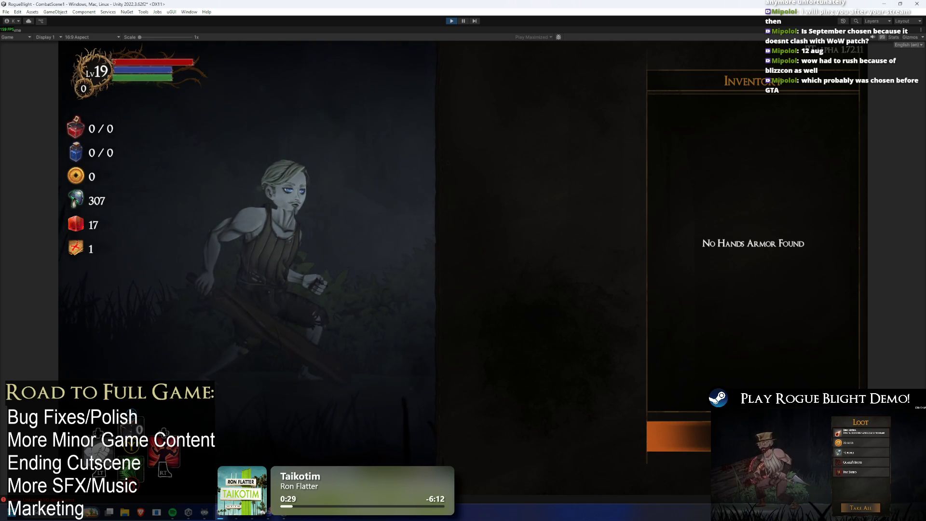
key(Escape)
key(Return)
key(Escape)
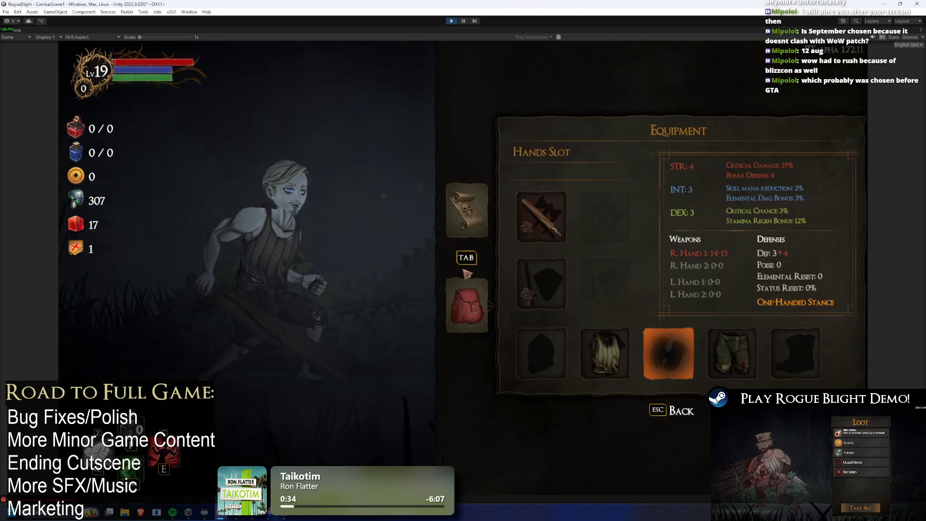
key(Return)
key(Escape)
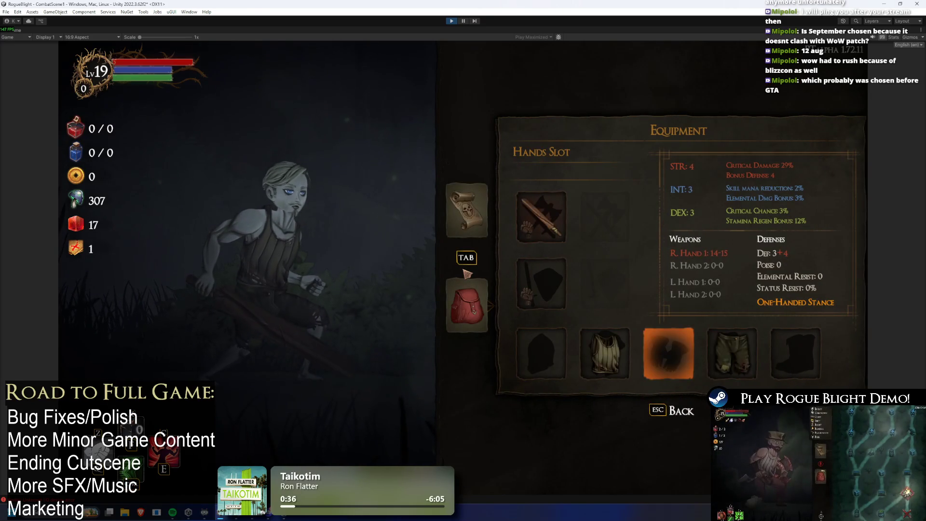
key(Return)
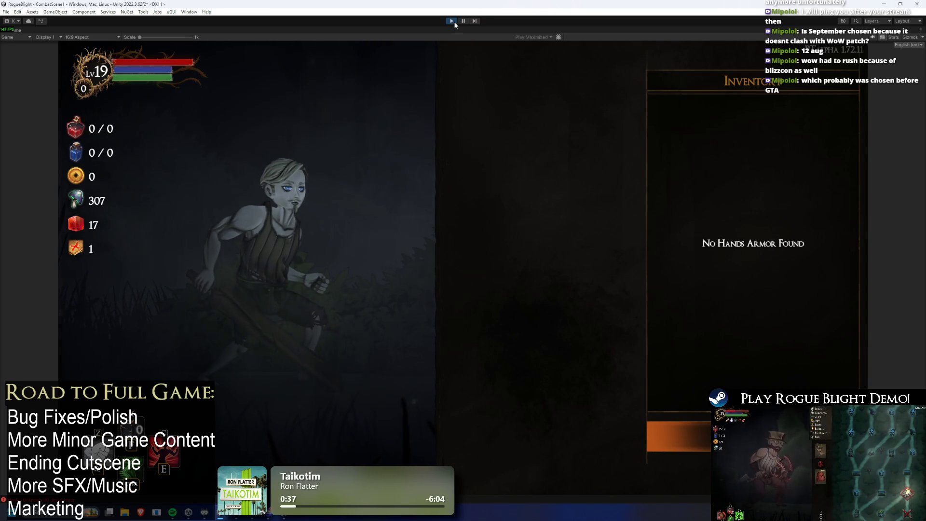
click(455, 20)
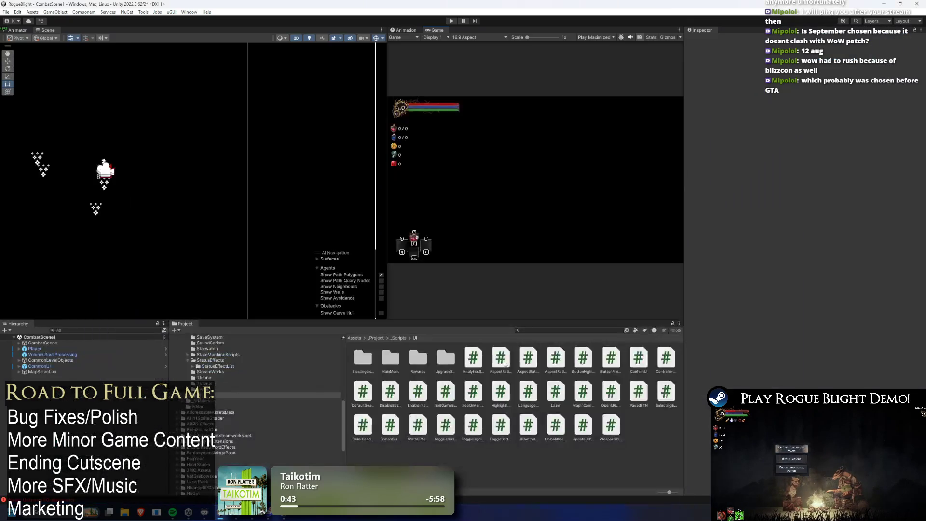
- Show the Assets root folder and compare Default Input Actions 2, Input Actions UI and the other input assets
scroll(227, 398, up, 10)
click(227, 365)
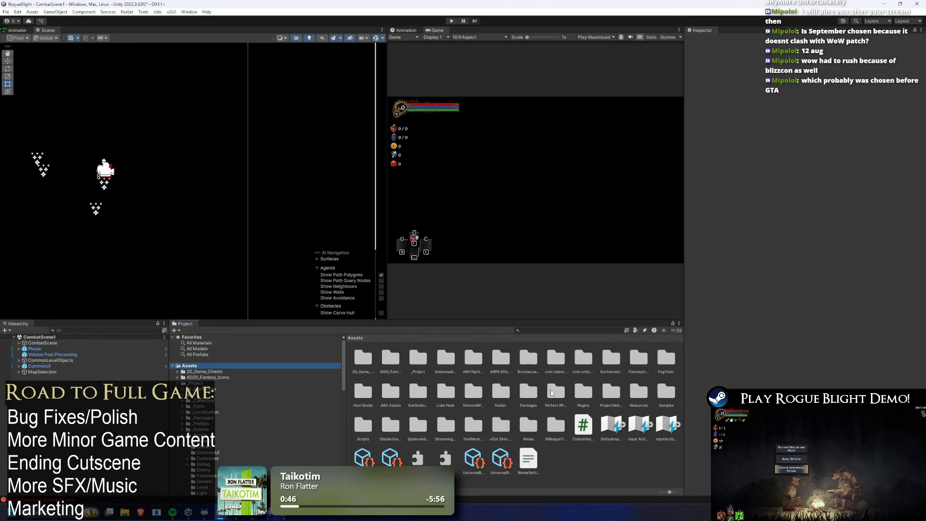
click(621, 426)
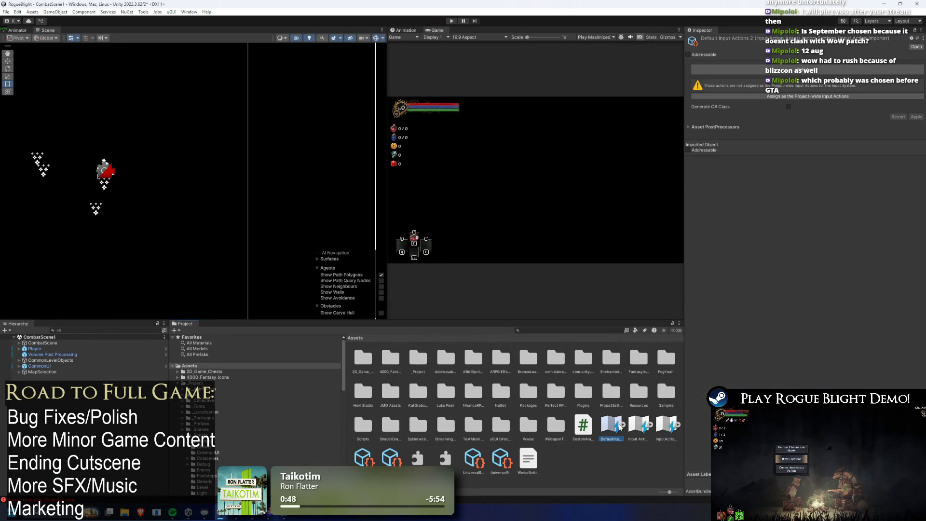
click(634, 427)
click(656, 429)
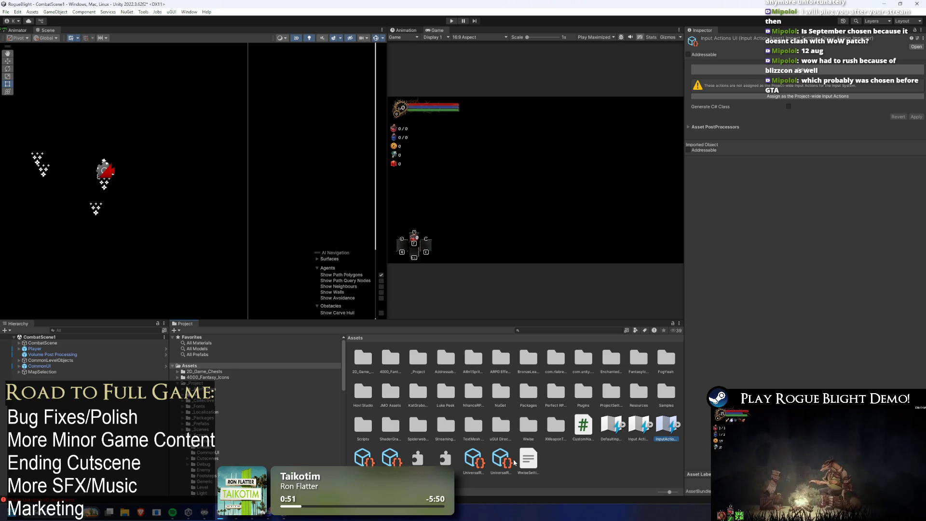
click(612, 427)
click(640, 427)
click(657, 431)
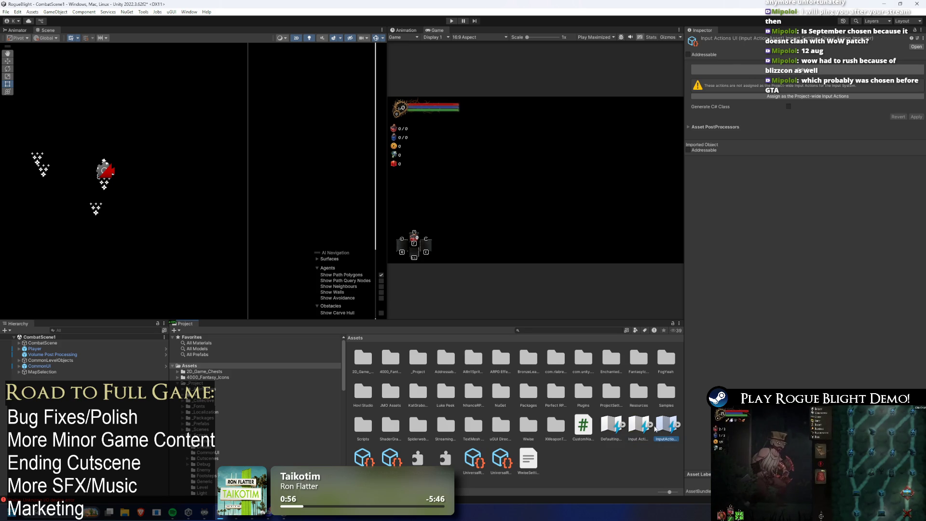
click(611, 426)
- Open the Input Actions asset and expand BackMenu and BackMenu_Controller to show the Button East binding
double_click(640, 426)
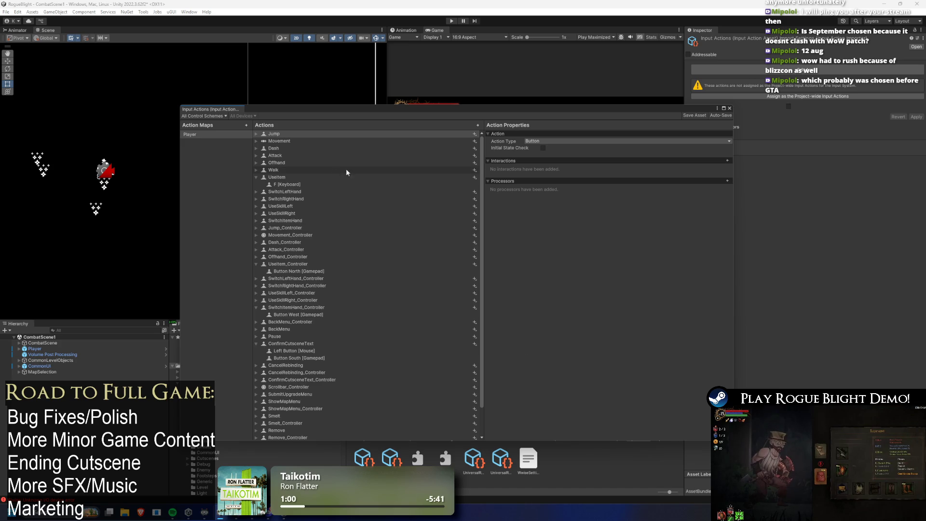
scroll(341, 171, down, 3)
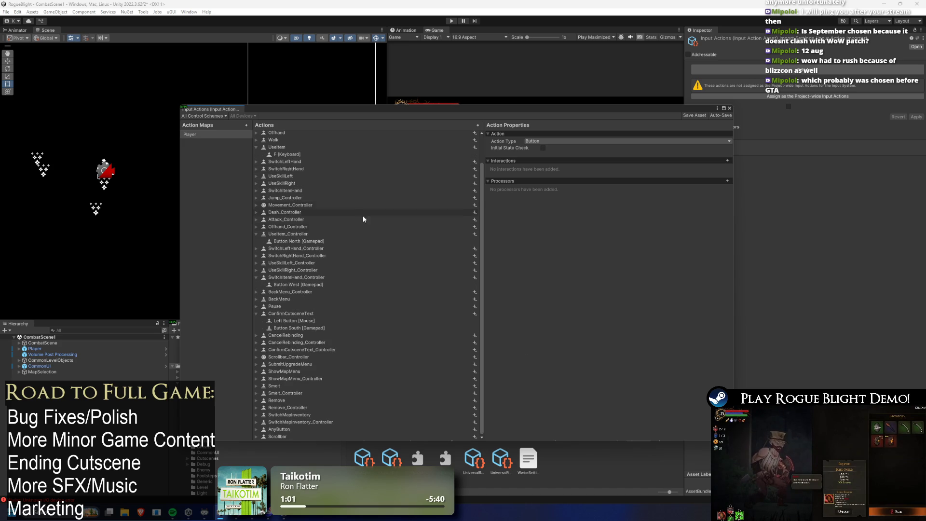
scroll(357, 217, up, 3)
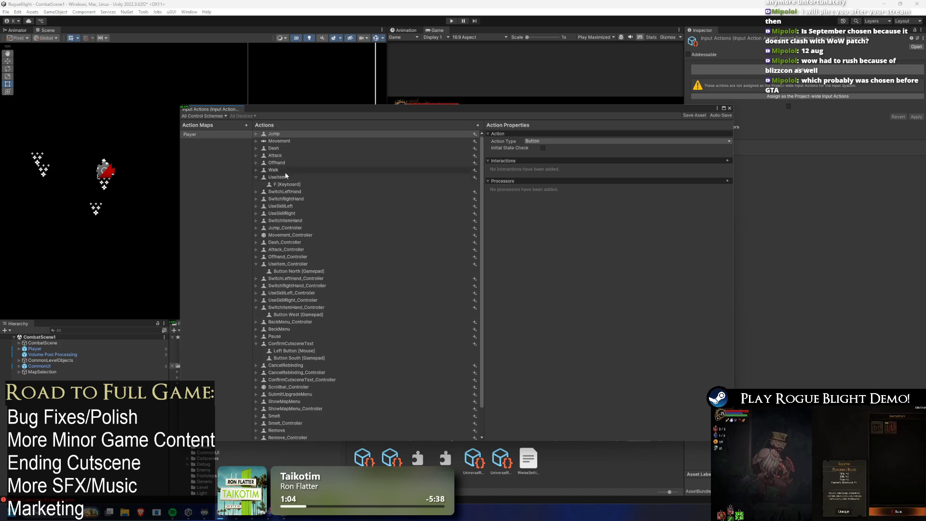
scroll(292, 181, down, 2)
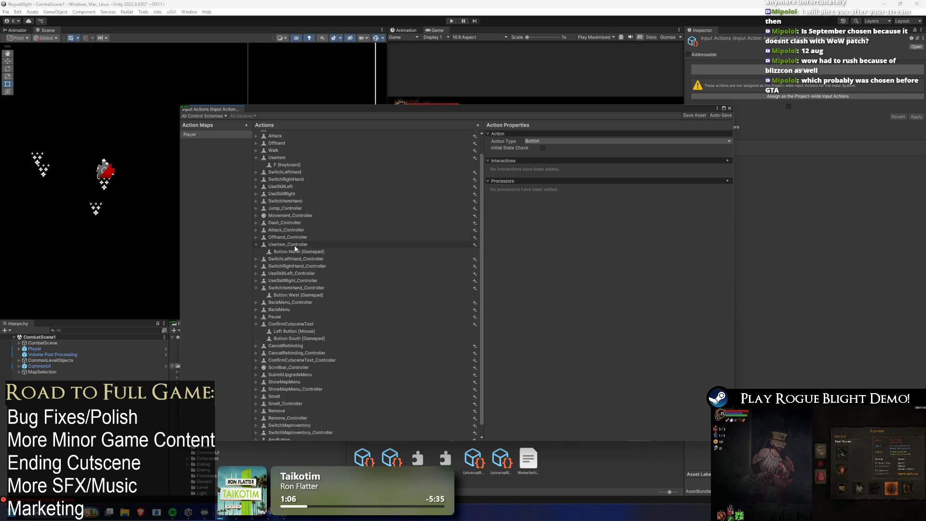
click(290, 303)
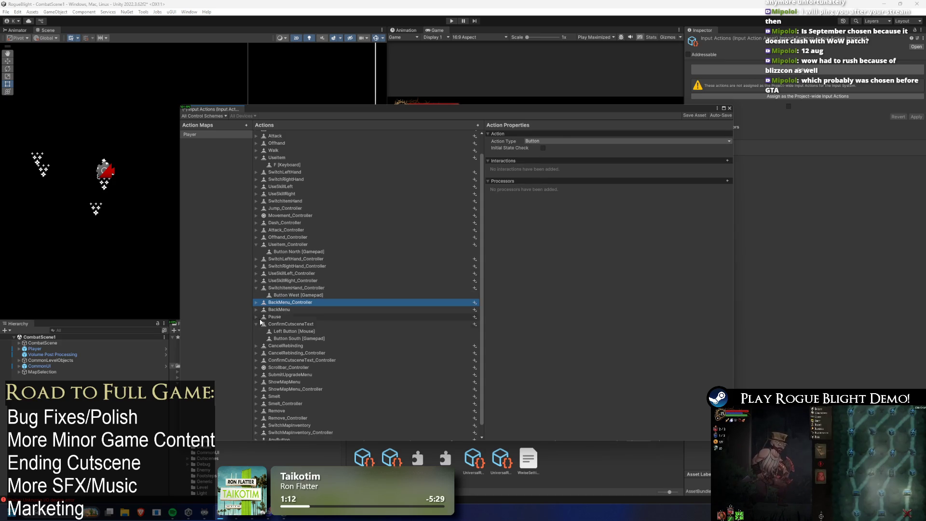
double_click(290, 309)
double_click(299, 302)
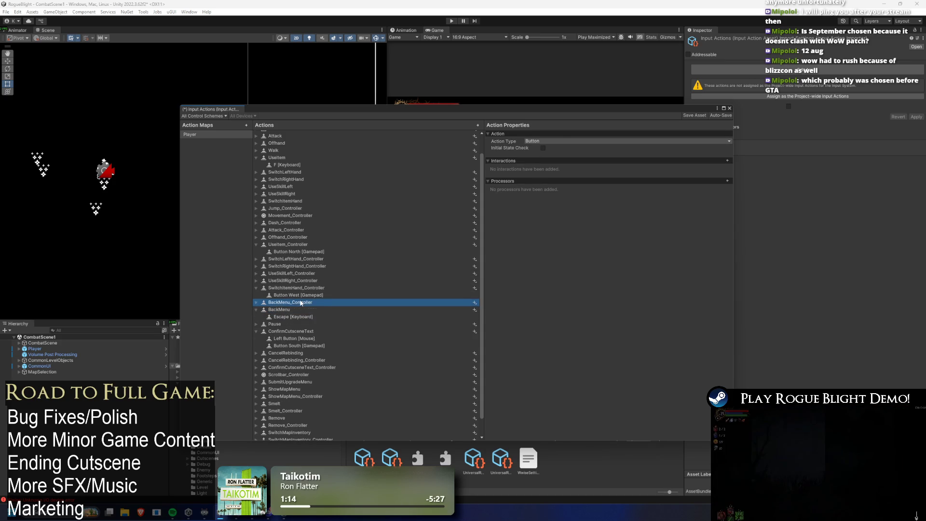
click(320, 309)
- Review the Escape [Keyboard] and Button East [Gamepad] bindings and open BackMenu's context menu
key(Down)
key(Down)
key(Up)
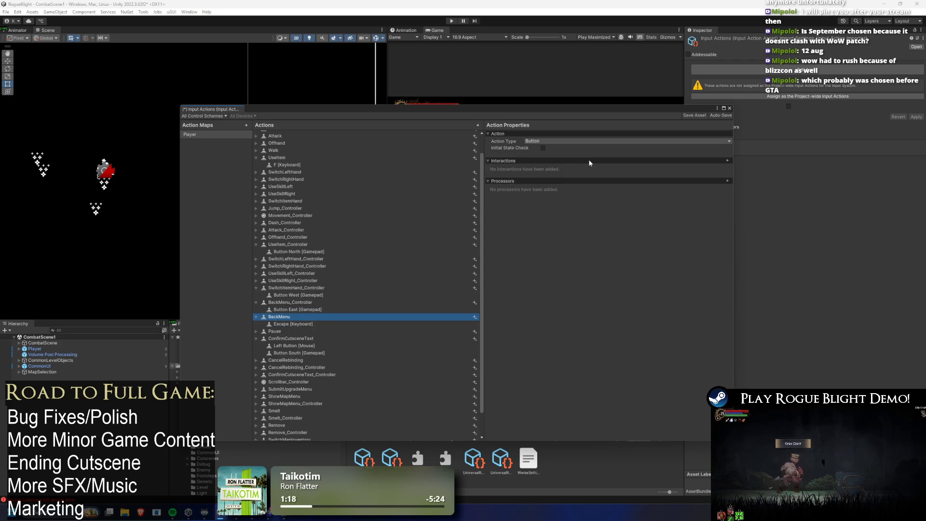
key(Down)
click(304, 311)
click(308, 325)
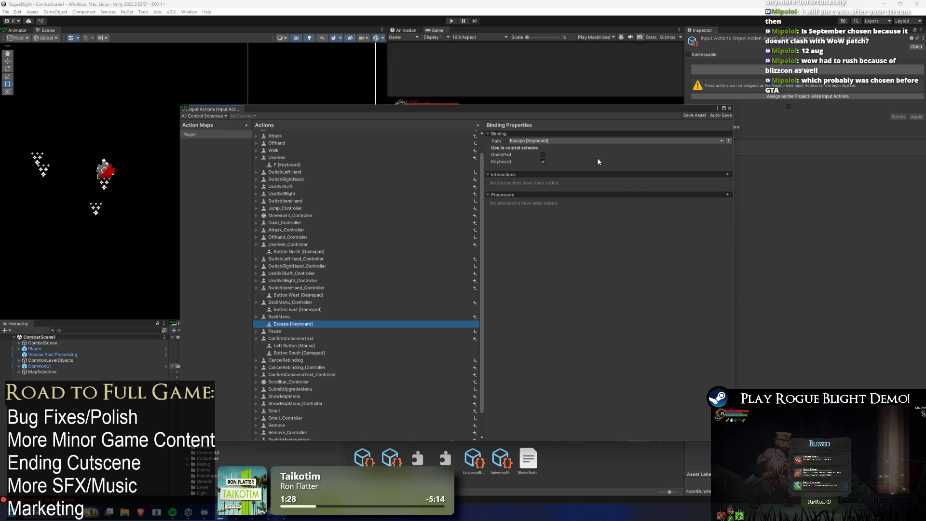
right_click(287, 320)
- Add a new binding to the BackMenu action by listening for the gamepad Start button
key(Escape)
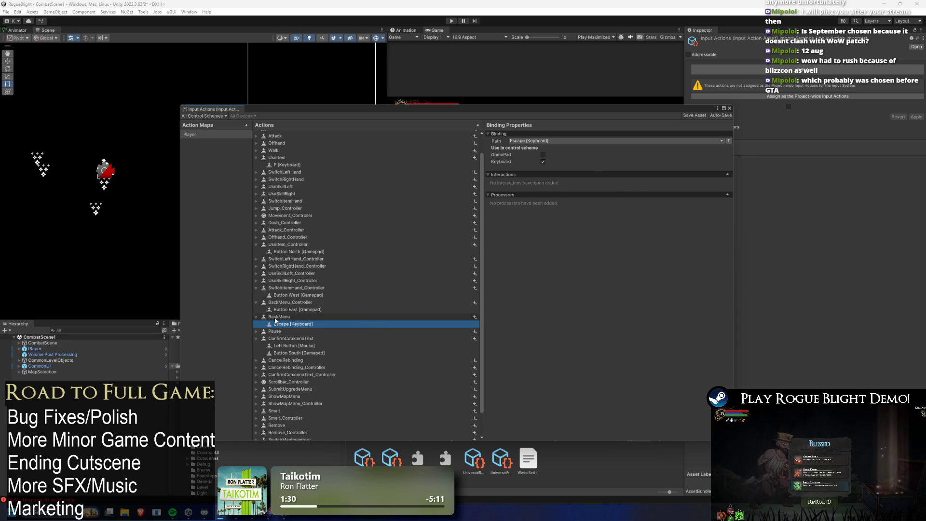
click(281, 319)
right_click(281, 319)
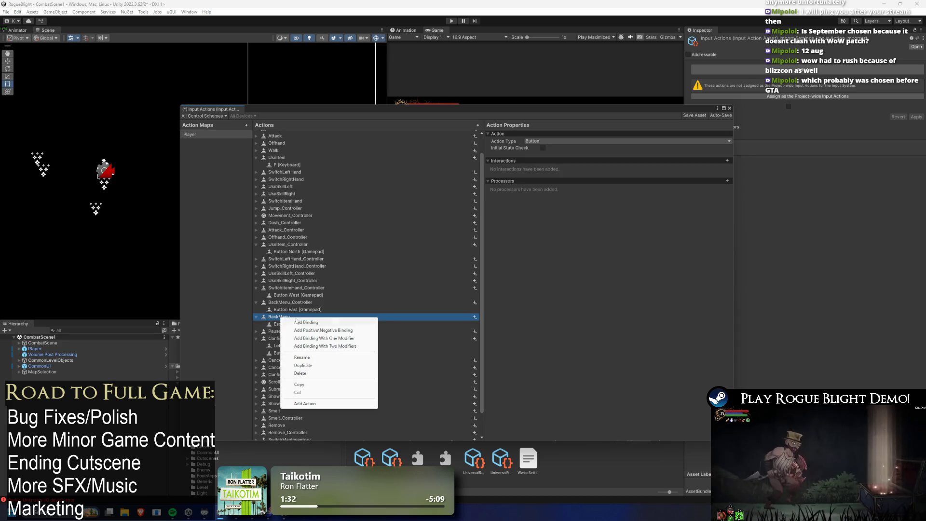
click(294, 323)
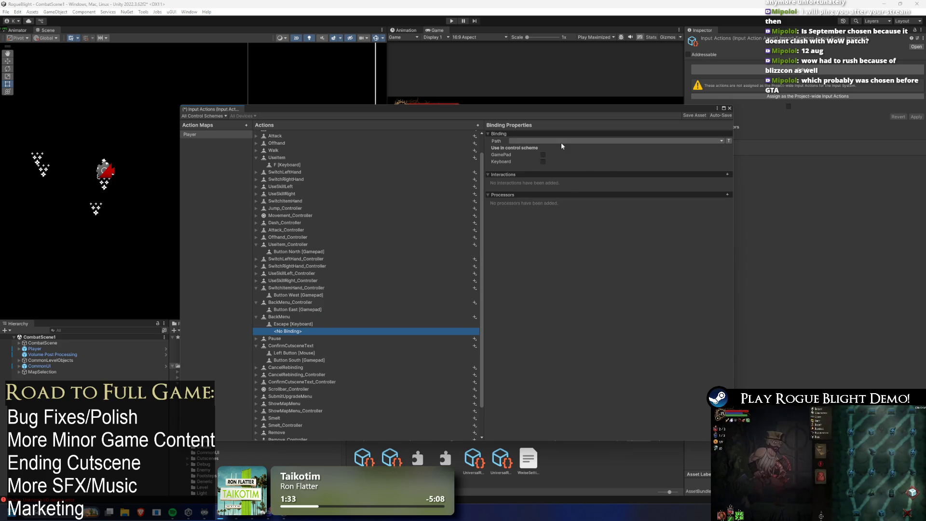
click(560, 140)
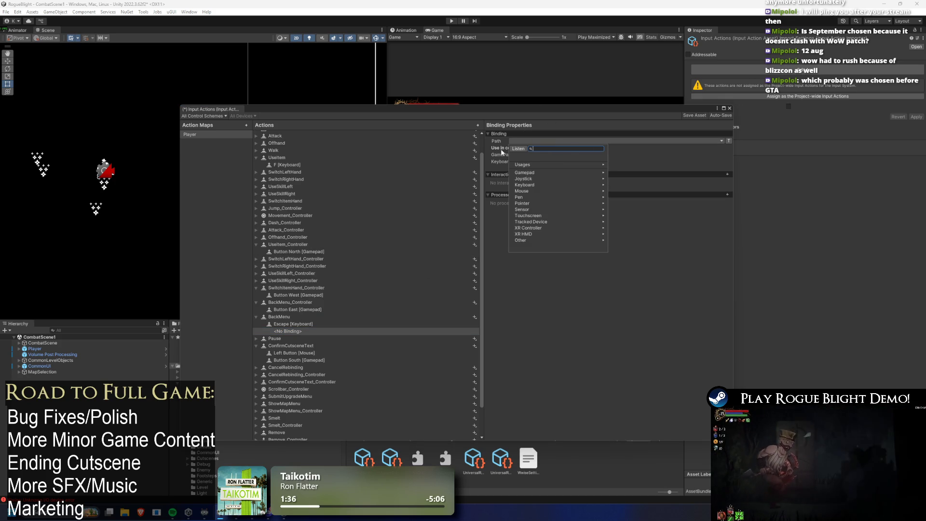
click(518, 148)
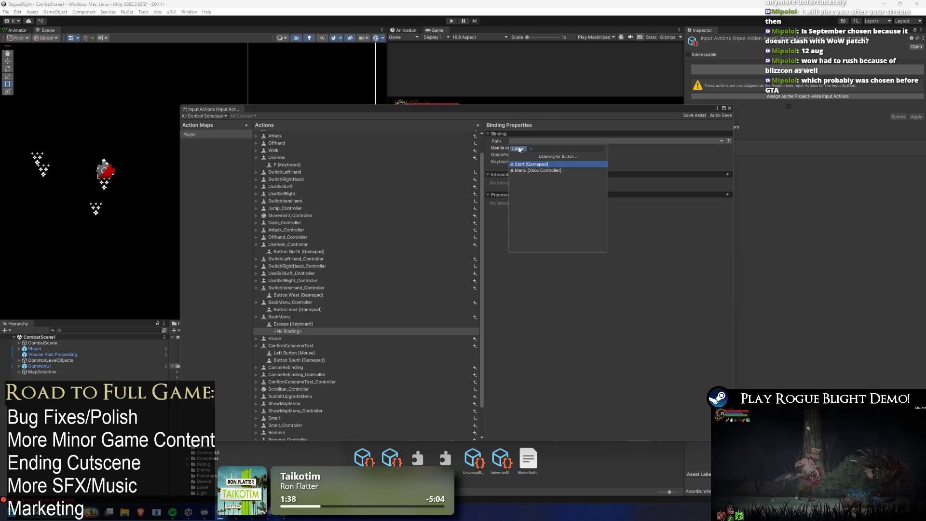
click(547, 165)
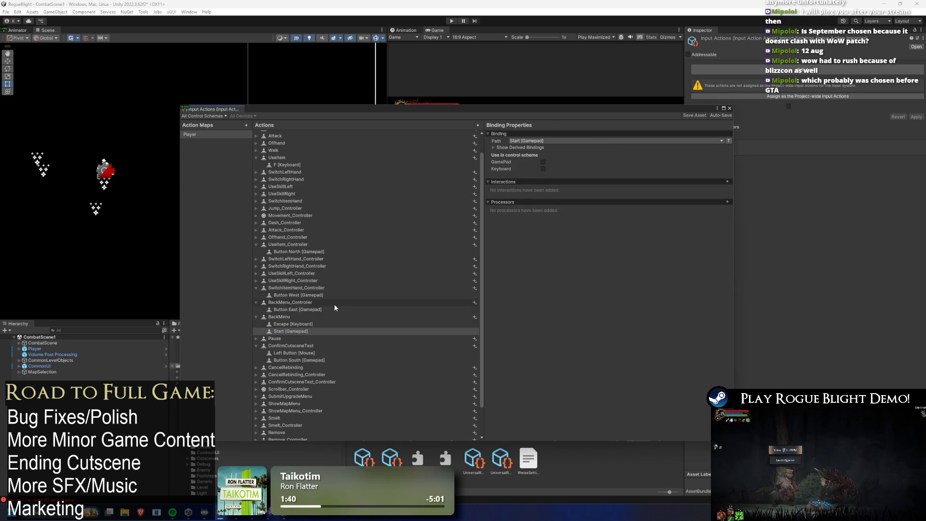
- Enable the Start [Gamepad] binding for the GamePad scheme, close the Input Actions editor and play
click(300, 323)
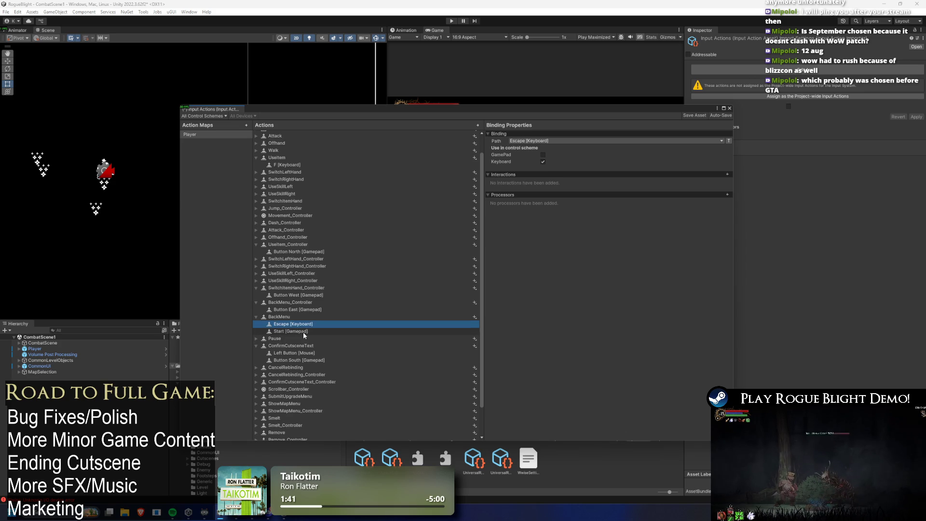
click(303, 332)
click(544, 163)
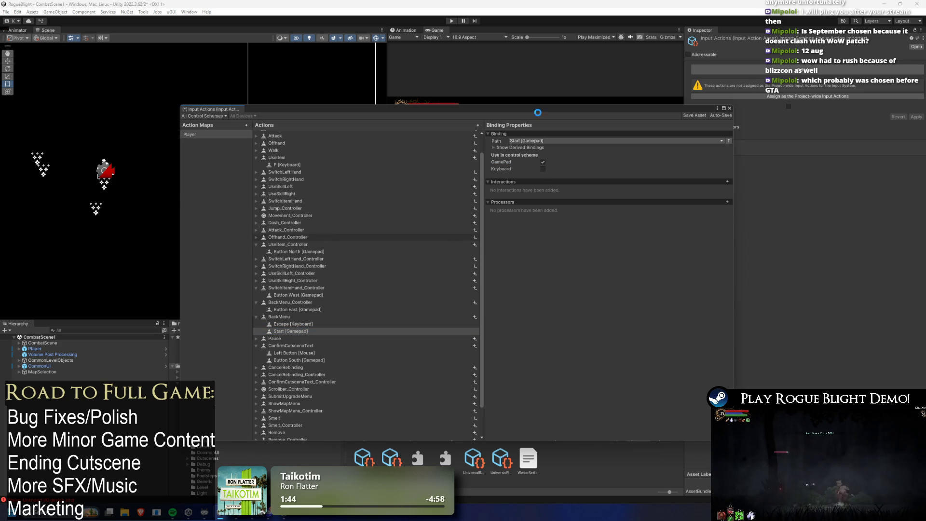
click(730, 108)
click(452, 21)
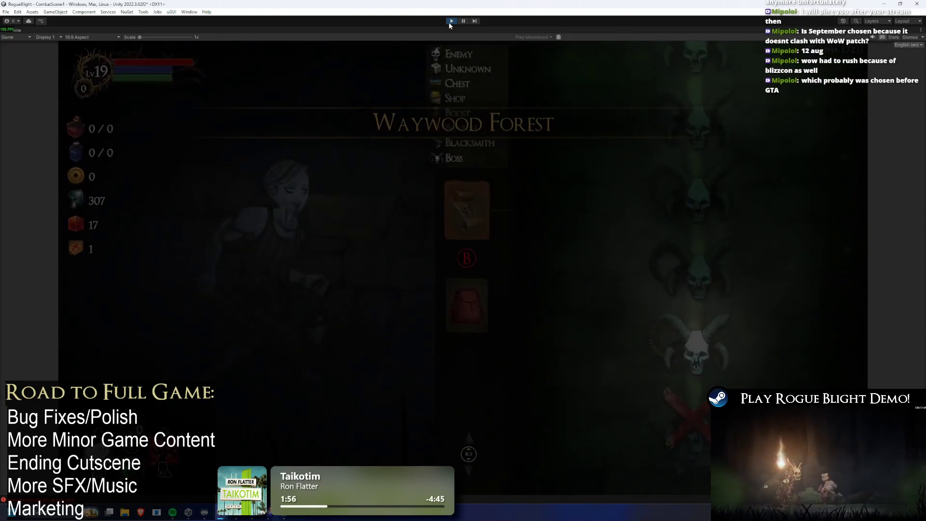
- Open the Equipment panel and repeatedly enter and exit the empty left-hand slot inventory
key(Down)
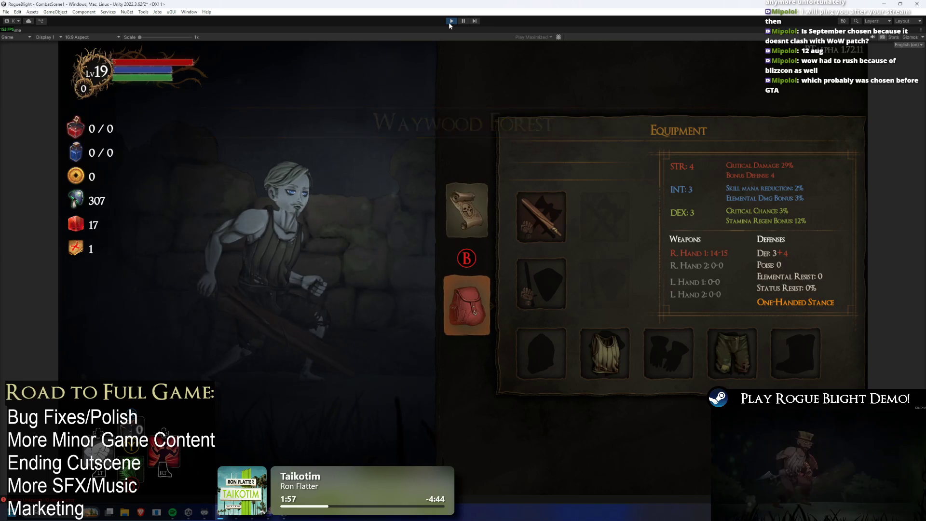
key(Right)
key(Return)
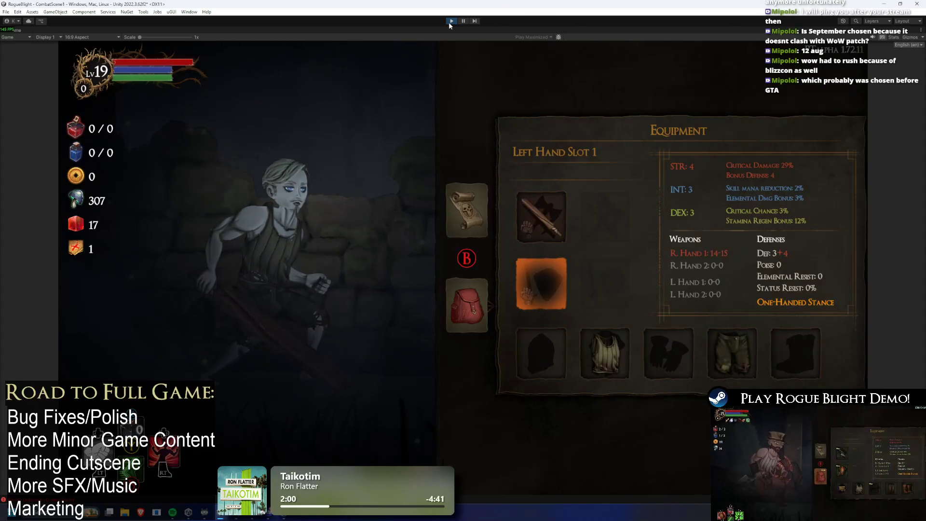
key(Escape)
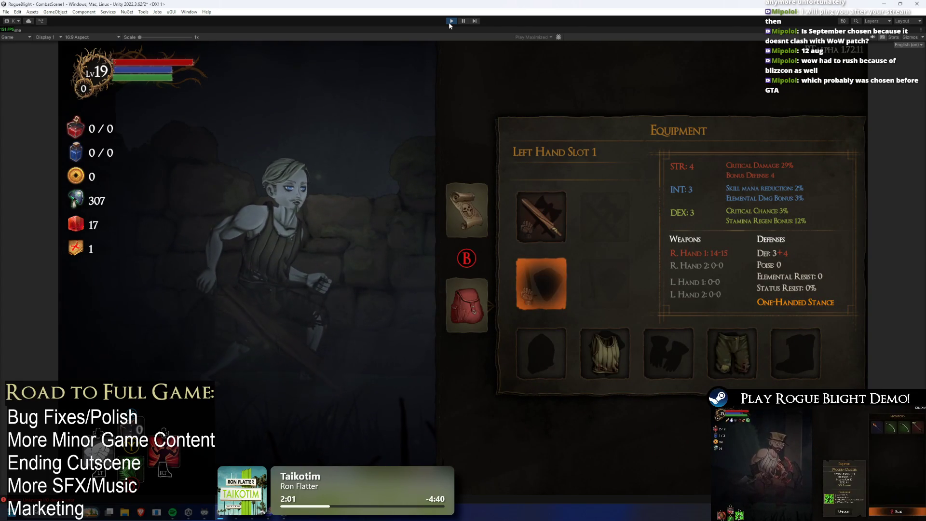
key(Return)
key(Escape)
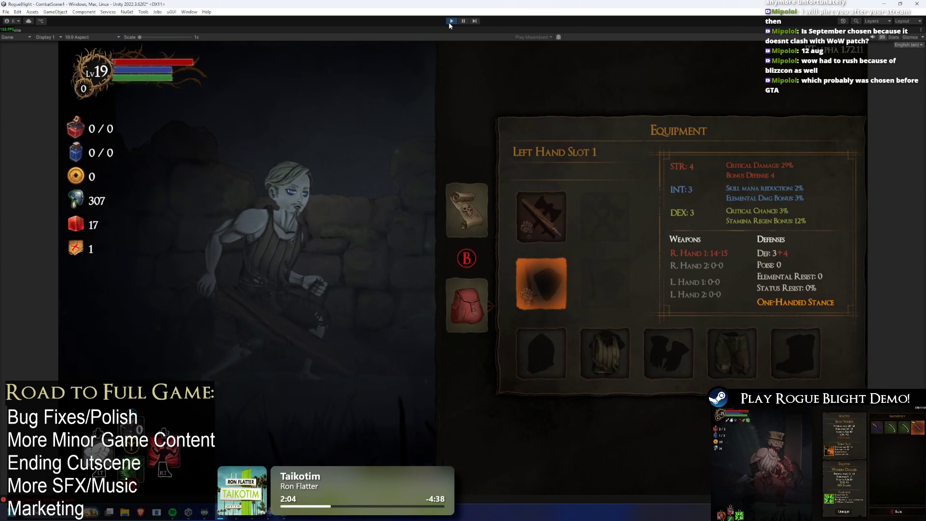
key(Return)
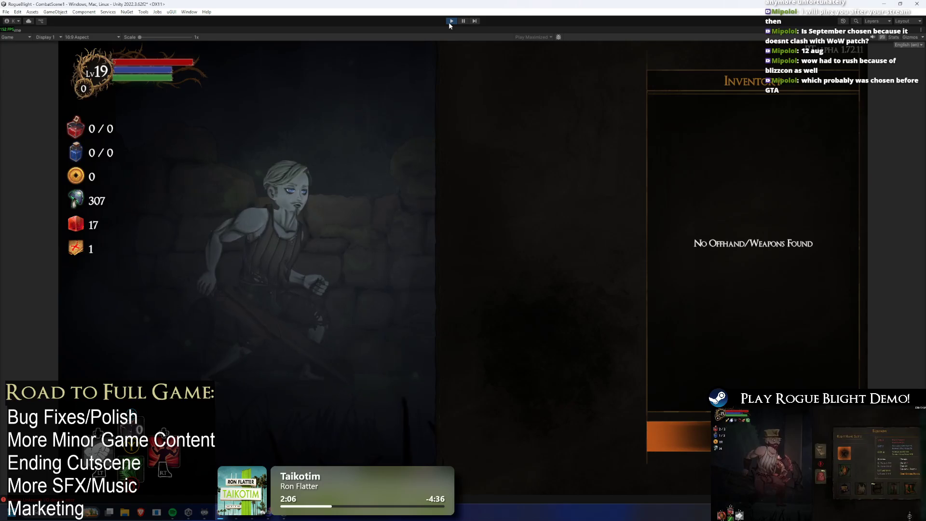
key(Escape)
key(Left)
key(Right)
key(Return)
key(Escape)
- Toggle between the map and Equipment panel, moving from backpack to left-hand slot inventory
key(Return)
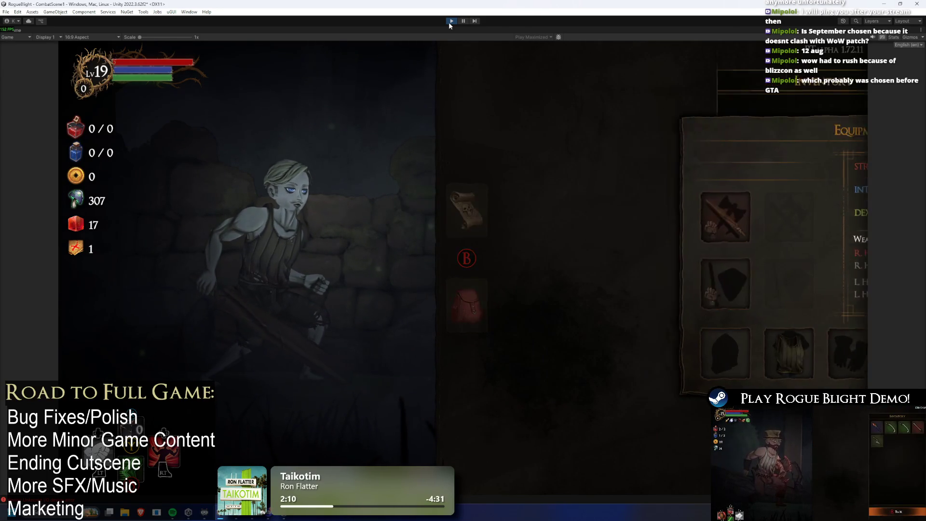
key(Escape)
key(Left)
key(Right)
key(Return)
key(Escape)
key(Left)
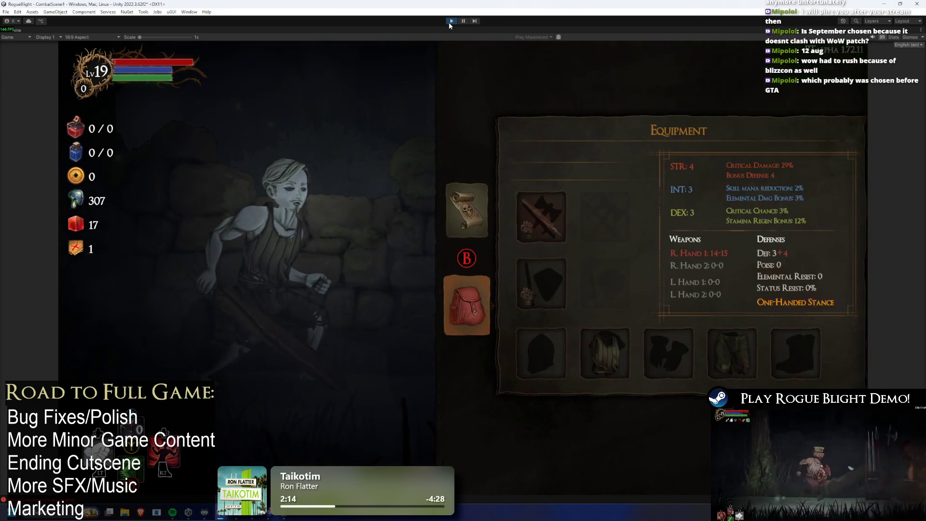
key(Right)
key(Return)
key(Escape)
key(Left)
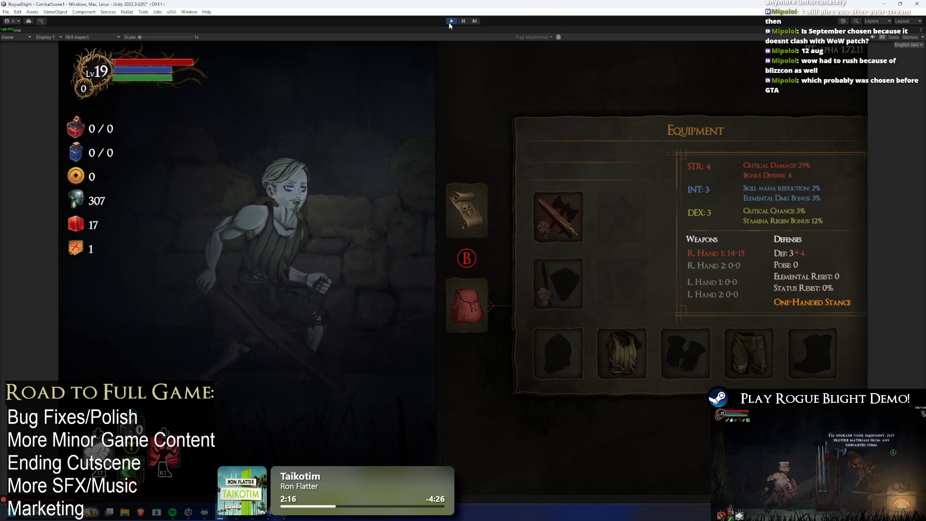
key(Right)
key(Return)
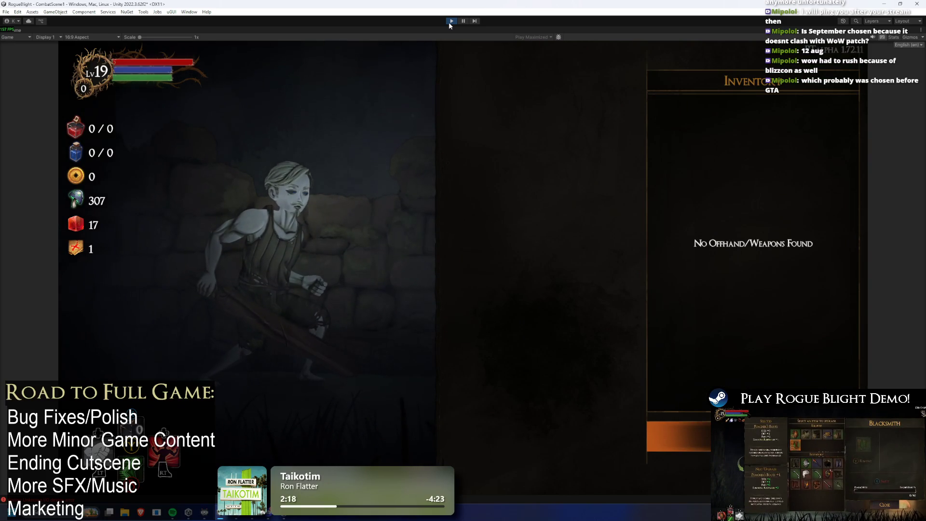
key(Escape)
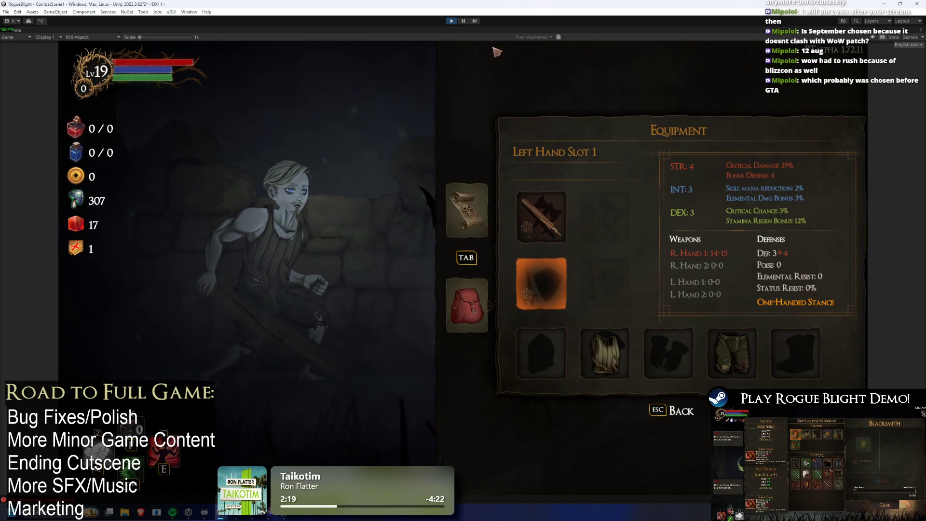
- Stop the game, glance at the TODO list, and open CommonUI for prefab editing
click(451, 21)
key(alt+Tab)
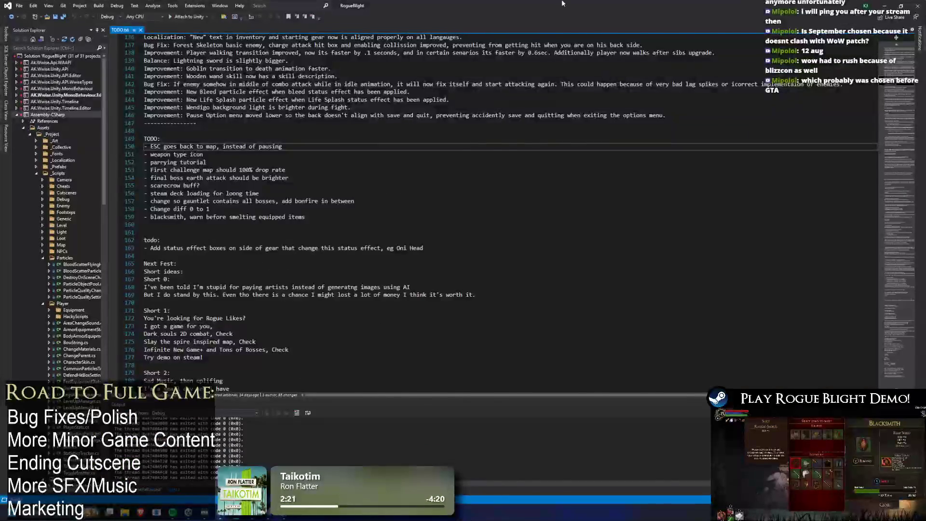
key(alt+Tab)
click(48, 366)
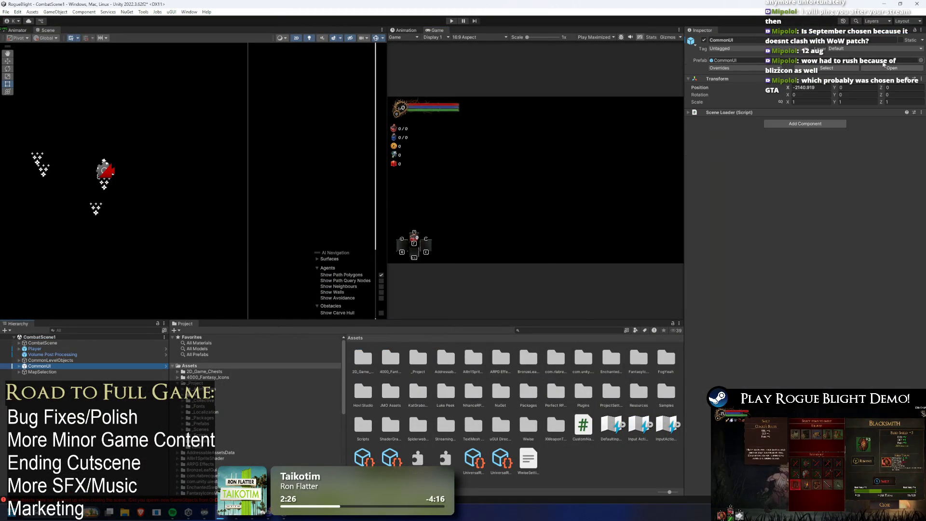
click(165, 366)
- Inspect InventoryMenu's UI Equipped Inventory Manager and locate its script in the project
scroll(70, 406, down, 5)
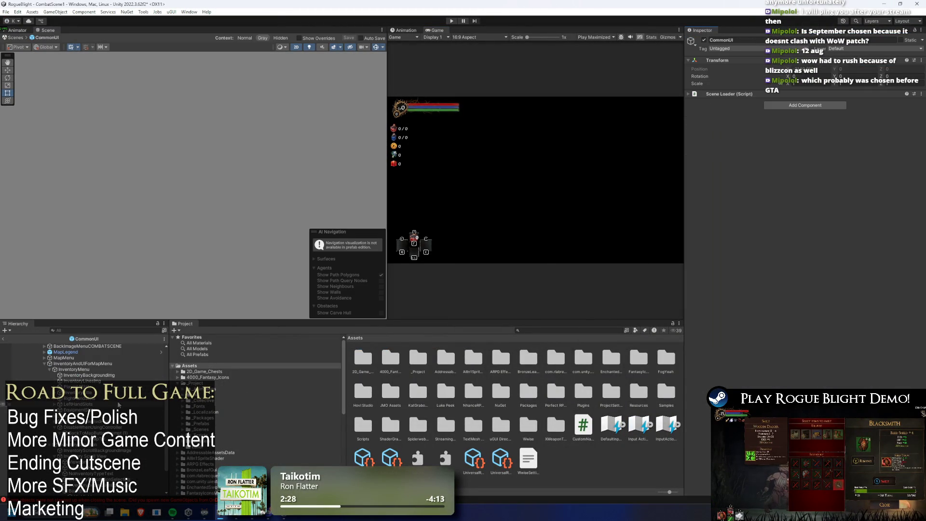
click(73, 369)
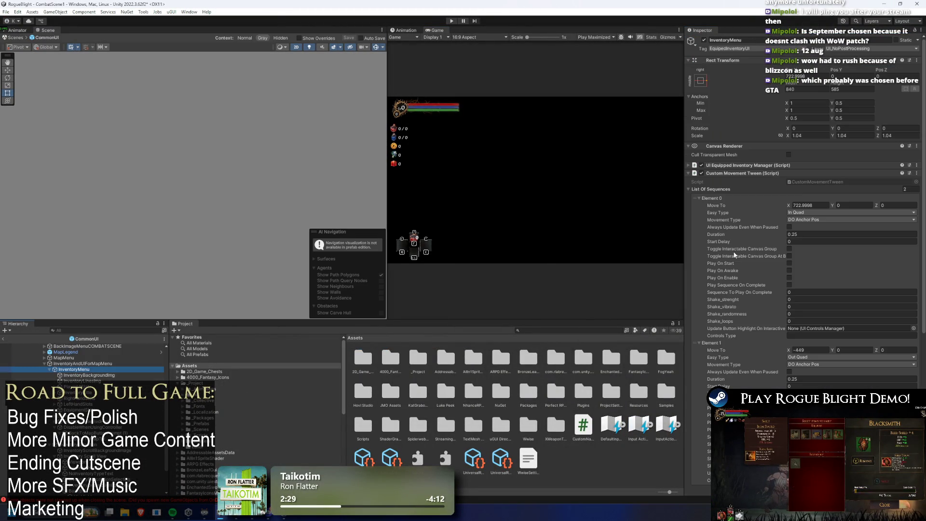
click(803, 173)
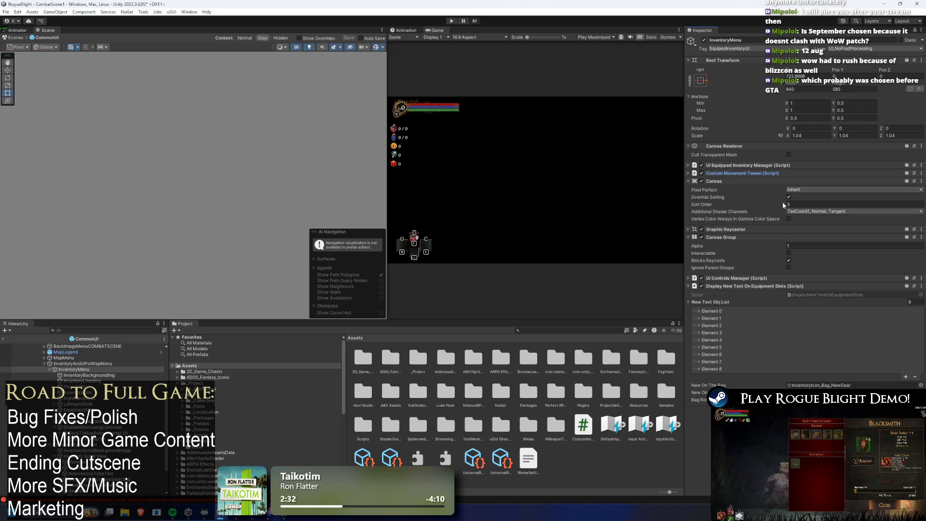
click(793, 165)
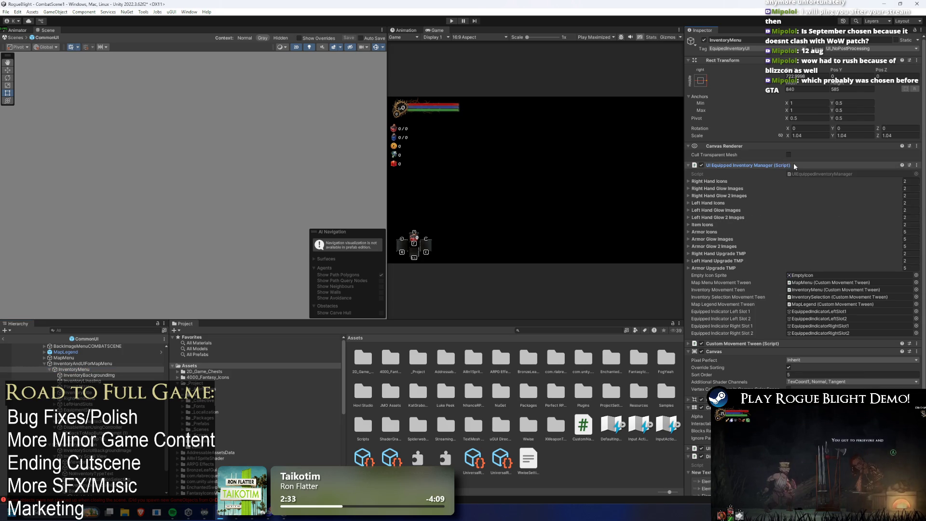
click(835, 173)
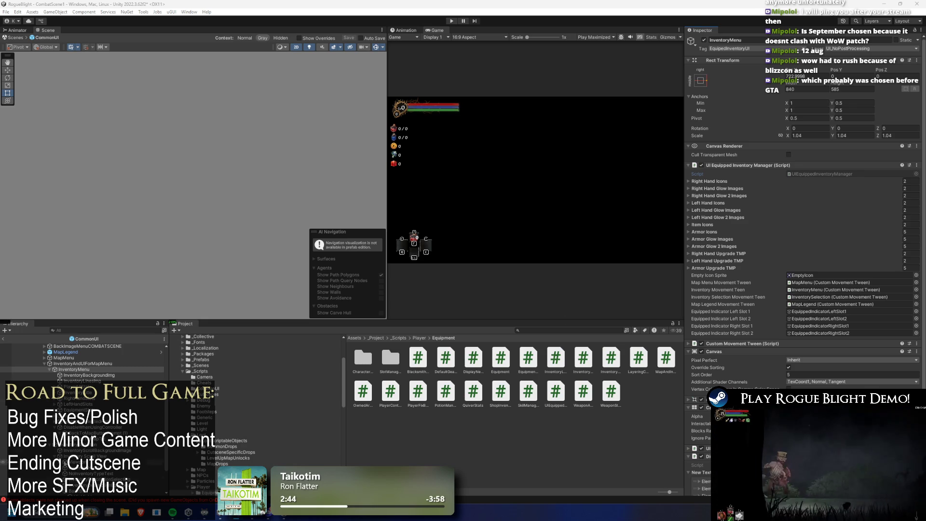
scroll(84, 415, down, 5)
- Inspect the inventory description, Scroll View and InventorySelection's UI Controls Manager menu page
click(92, 447)
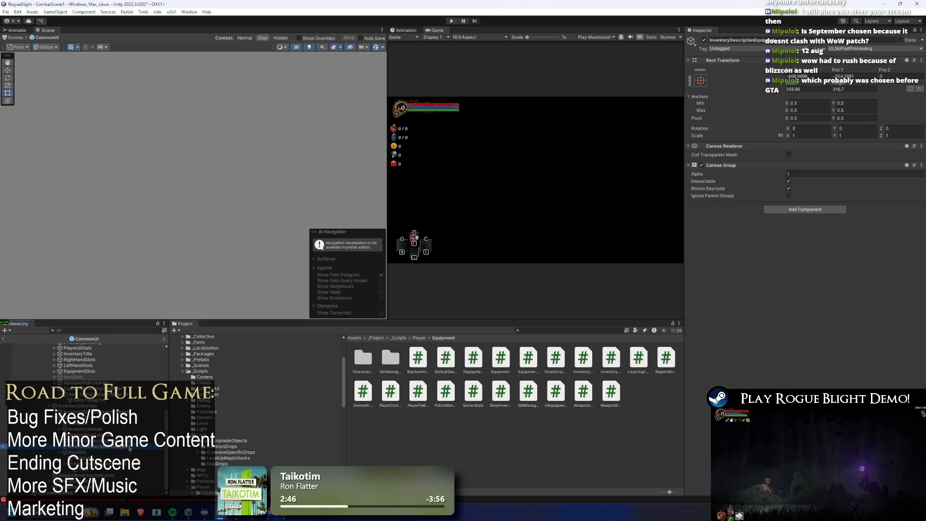
click(87, 412)
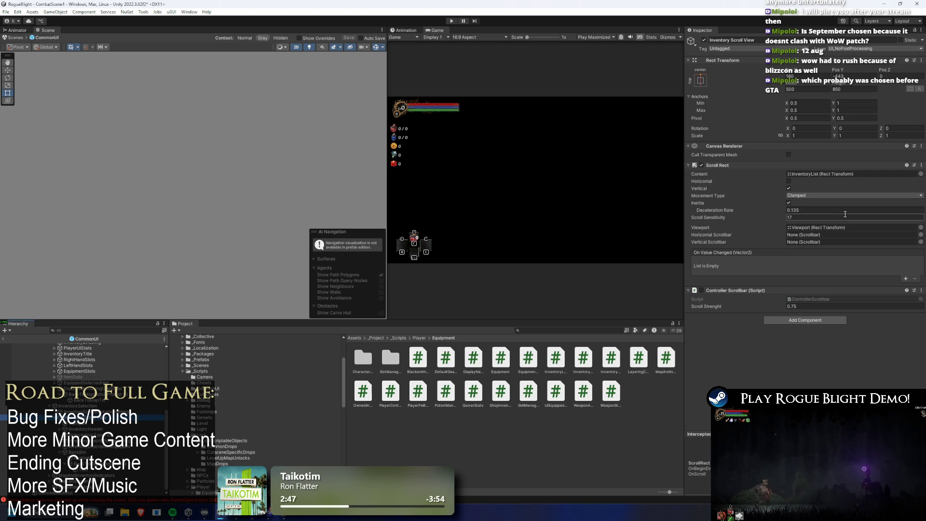
key(Up)
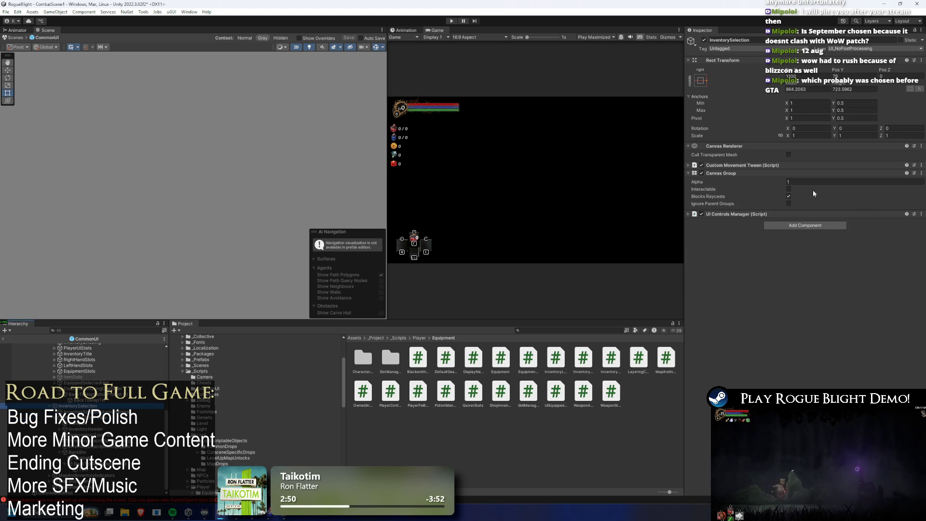
click(792, 214)
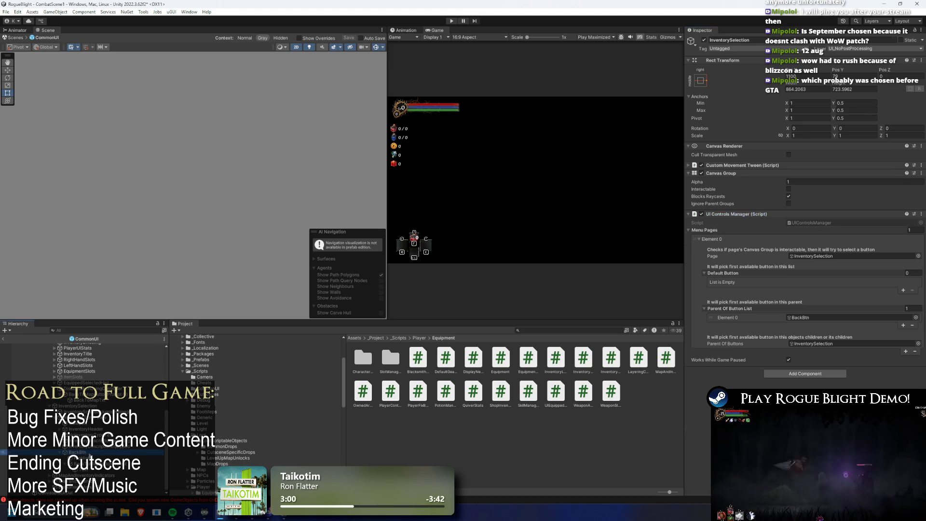
- Follow BackBtn to the InventoryList object and locate its InventoryListUI script
click(77, 452)
scroll(792, 284, down, 3)
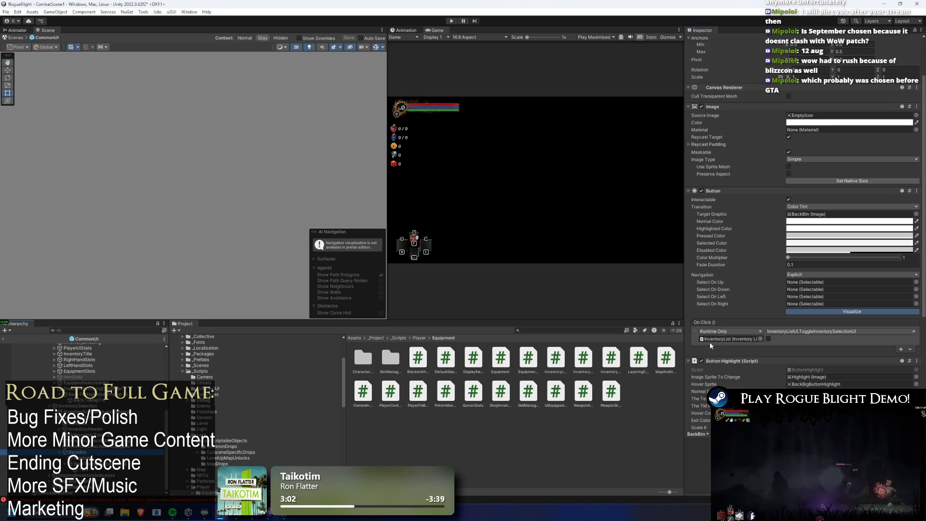
click(717, 339)
click(87, 429)
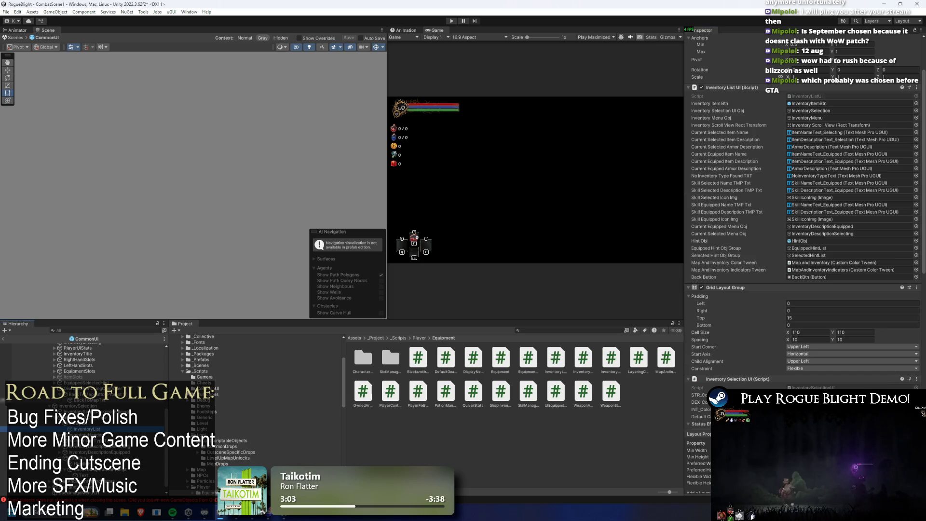
click(818, 97)
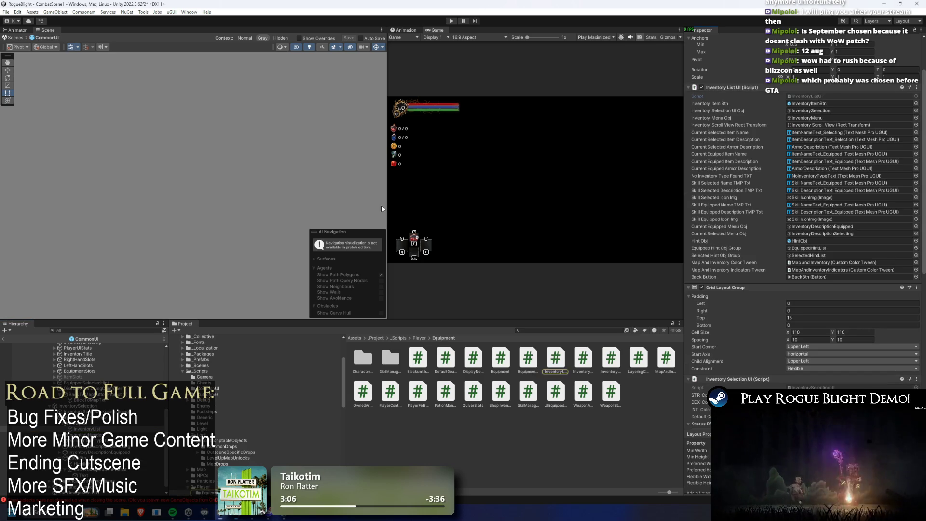
- Check BackToMapTxt and InventoryMenu, then move up to the MapMenu object
click(89, 400)
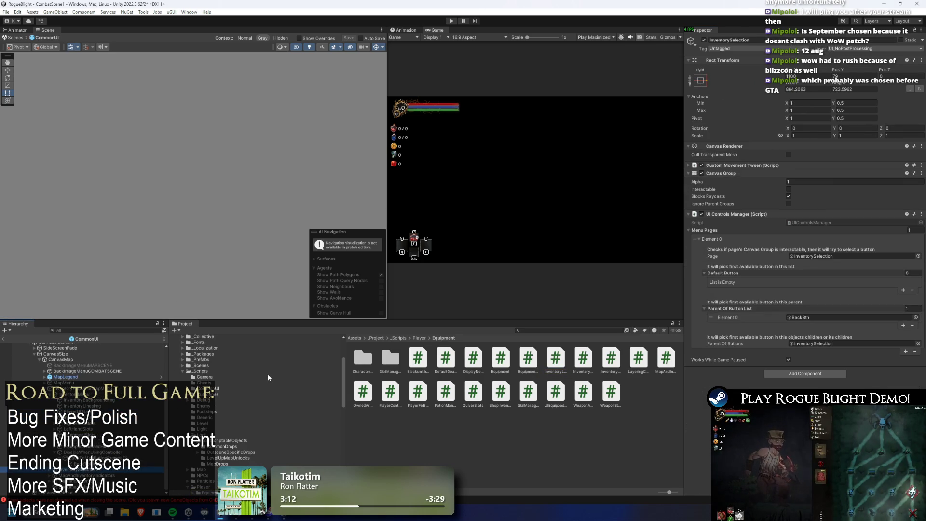
scroll(82, 376, up, 3)
click(72, 394)
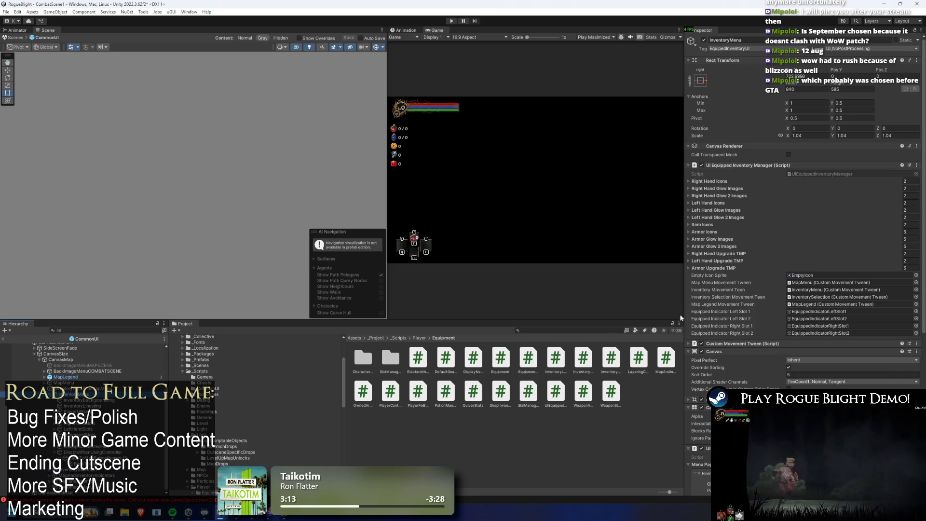
key(Left)
key(Up)
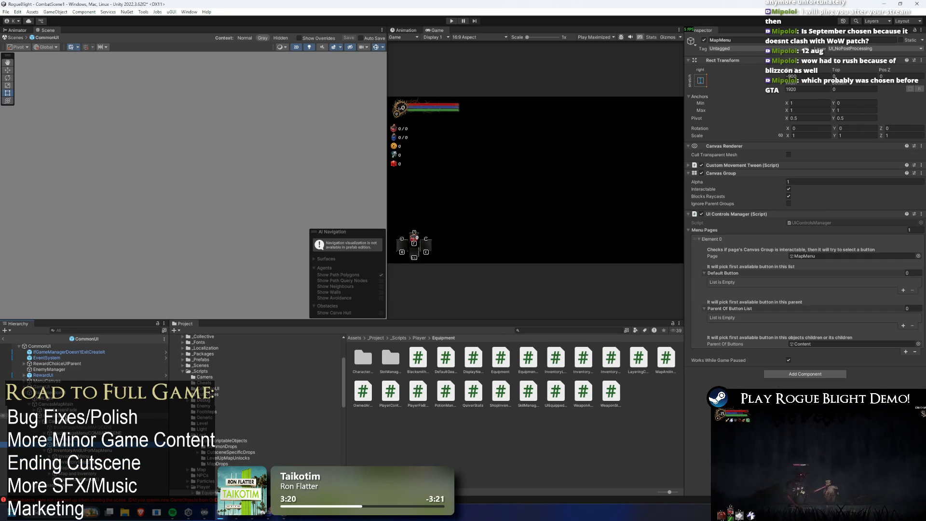
- Select CanvasMap, search the project for 'map inve' and view the MapAndInventoryUIToggle script
click(73, 421)
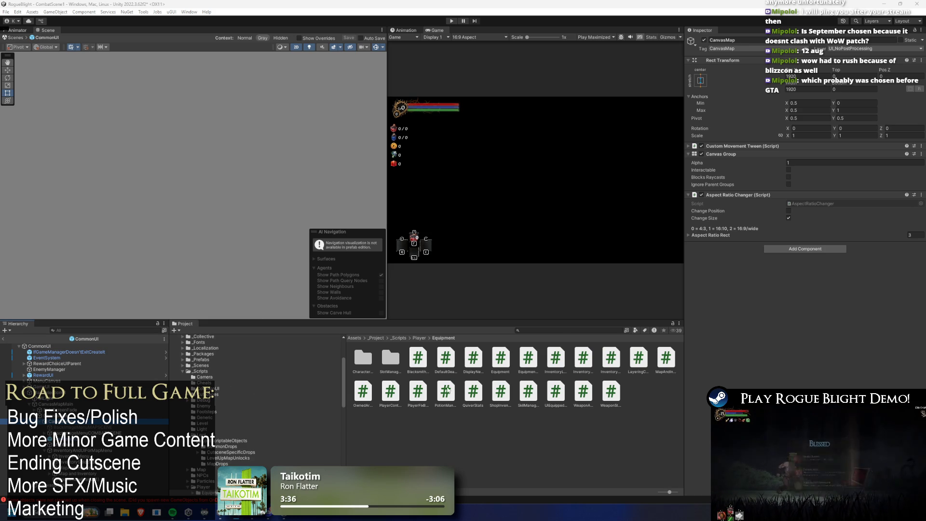
click(563, 331)
text(ve)
click(409, 366)
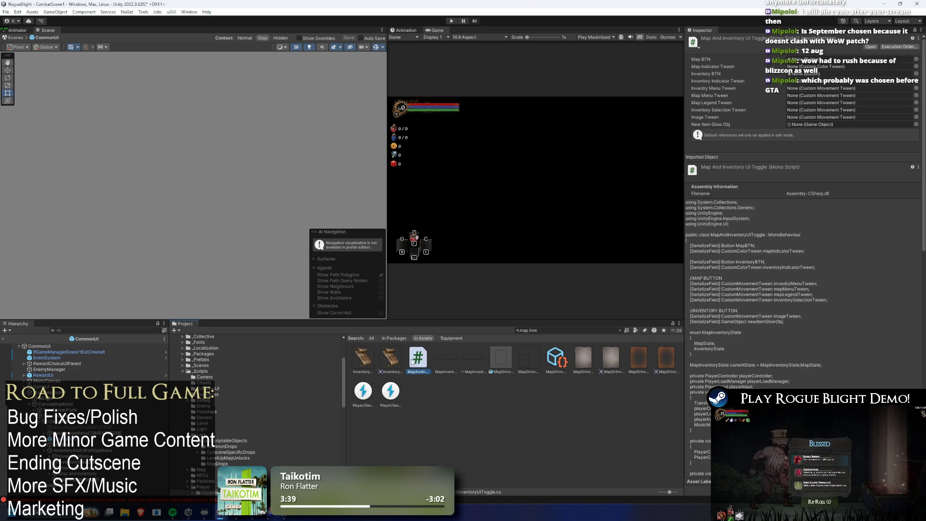
click(488, 436)
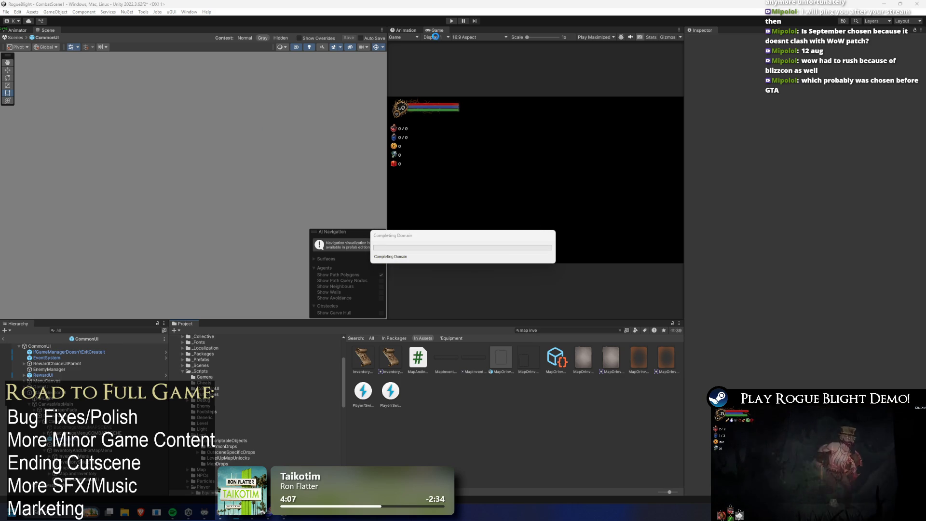
- Start play mode past the prefab-mode warning and open the Equipment panel from the pause menu
click(453, 22)
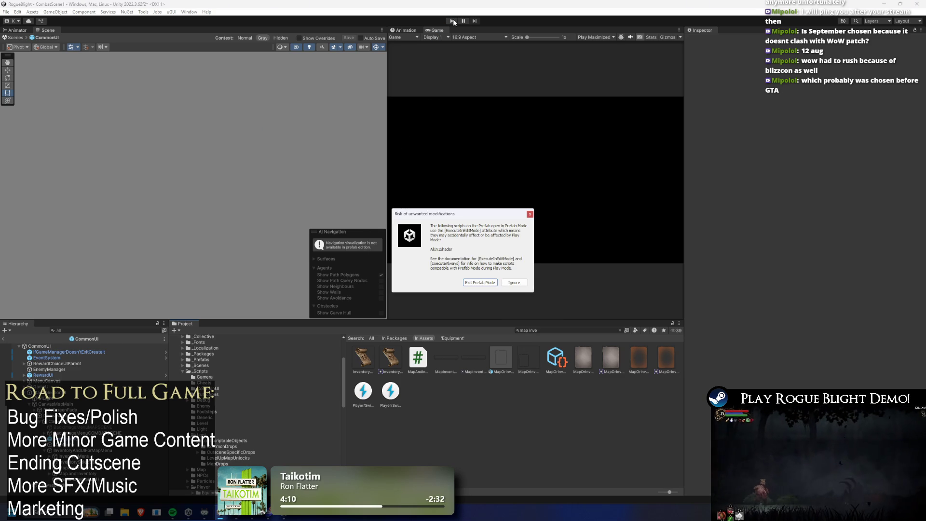
click(481, 282)
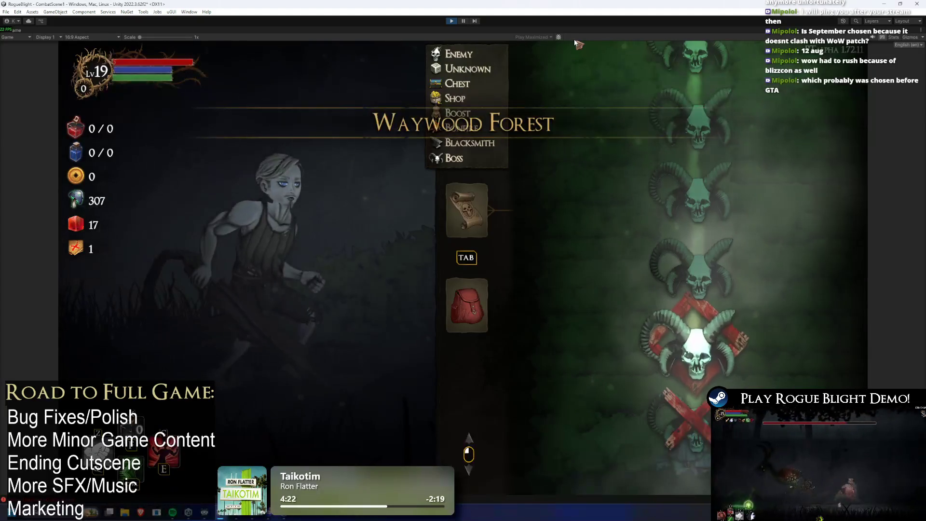
key(Escape)
key(Down)
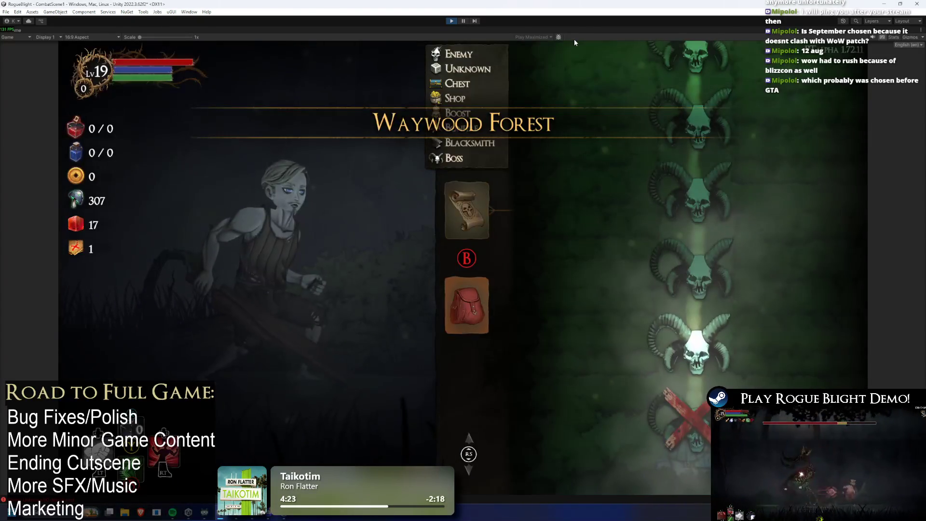
key(Return)
- Navigate between the map and Equipment panels, the left/right hand slots and bag icon
key(Up)
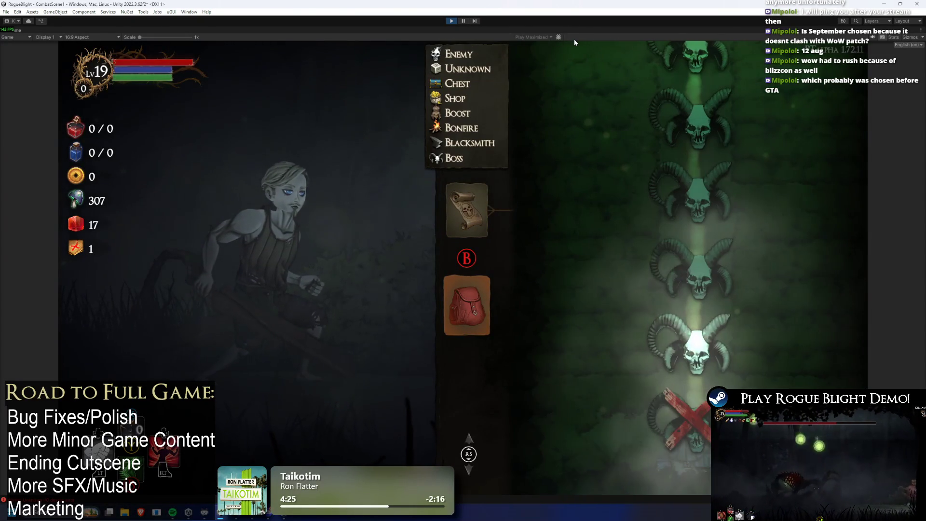
key(Down)
key(Right)
key(Up)
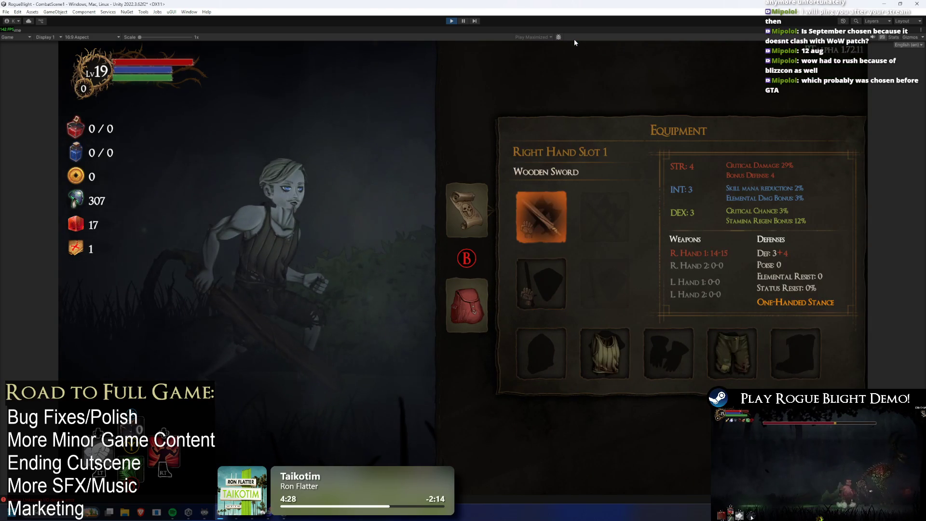
key(Down)
key(Left)
key(Up)
key(Down)
key(Up)
key(Right)
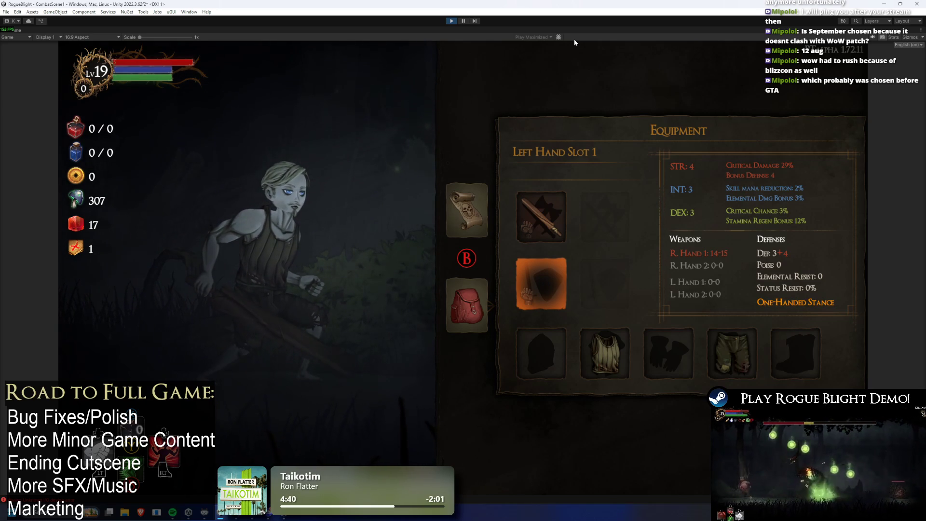
mouse_move(77, 5)
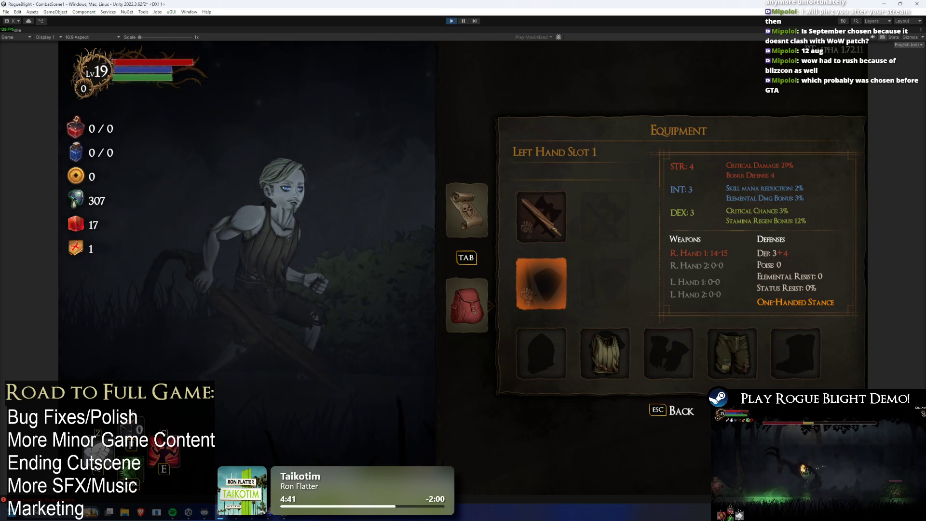
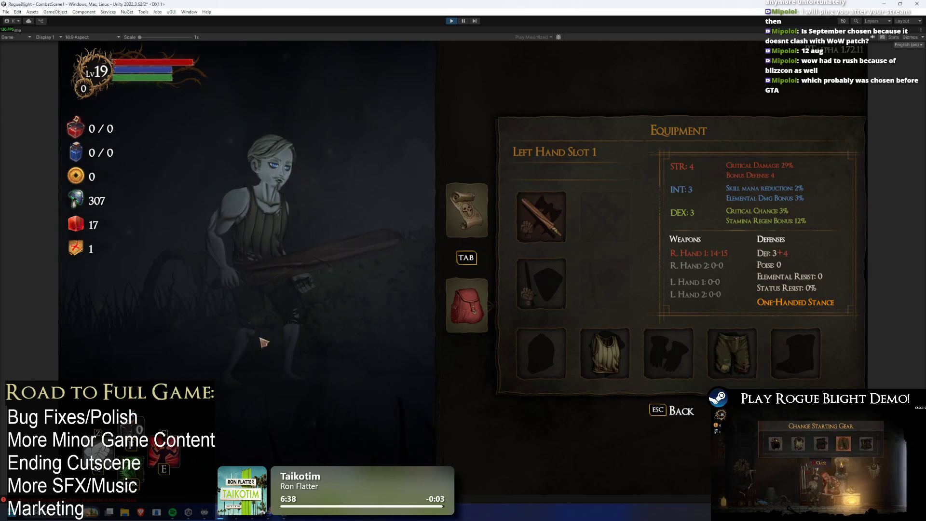
- Switch the game from Equipment to the dungeon map, then open and close the pause menu
click(467, 312)
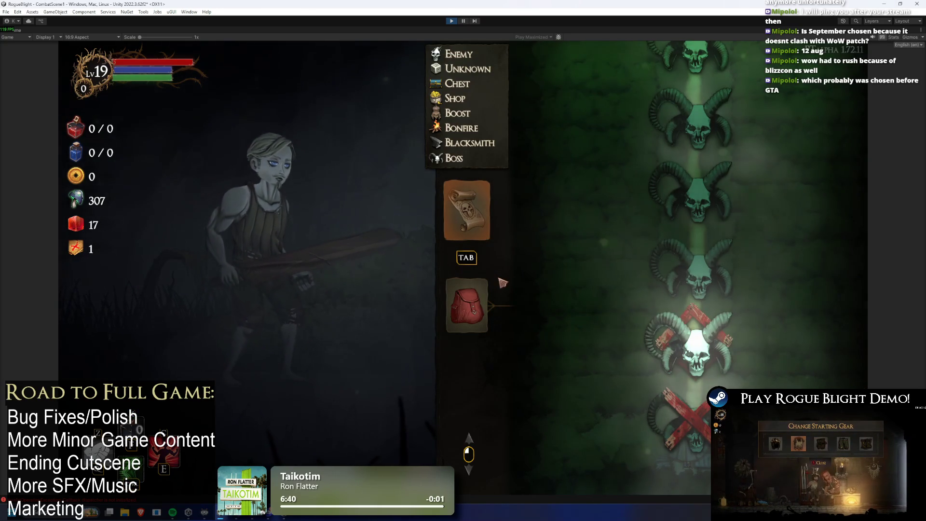
key(Escape)
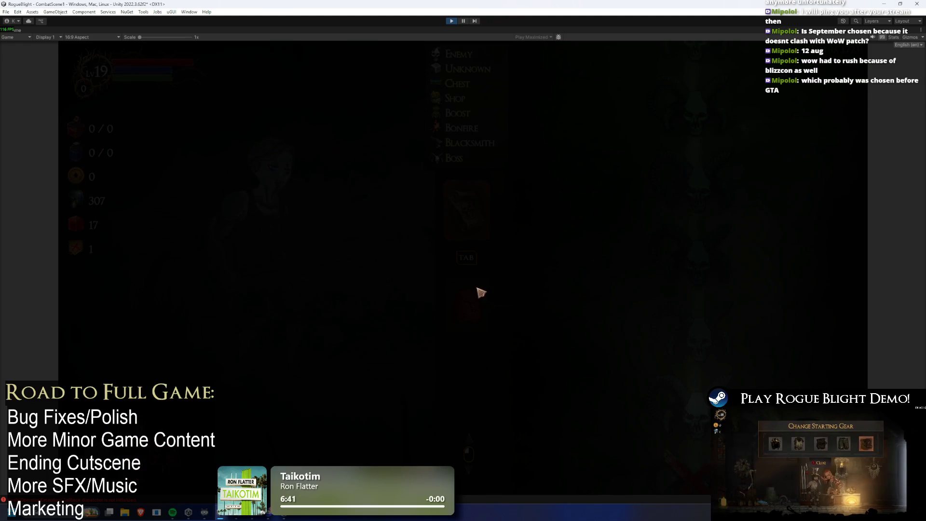
key(Escape)
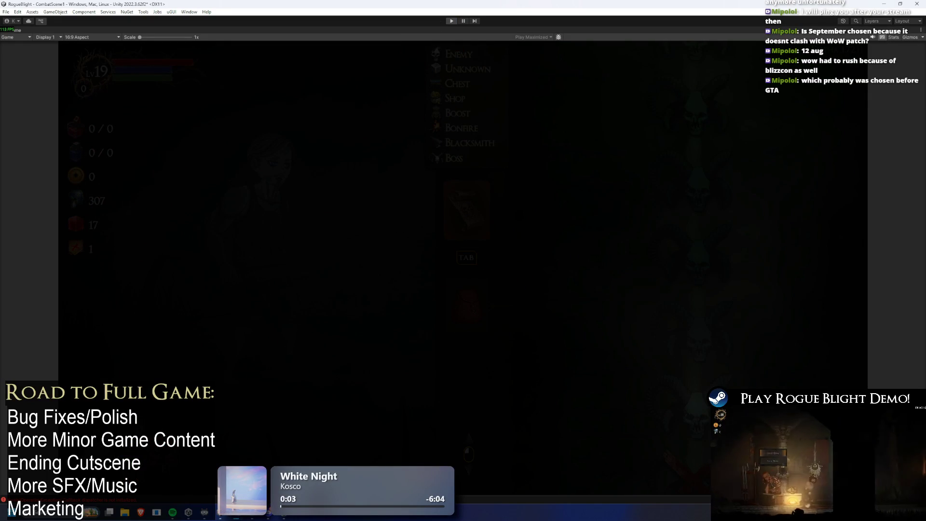
- Leave the maximized play view with Ctrl+P, then return to the game showing the Waywood Forest map
key(ctrl+p)
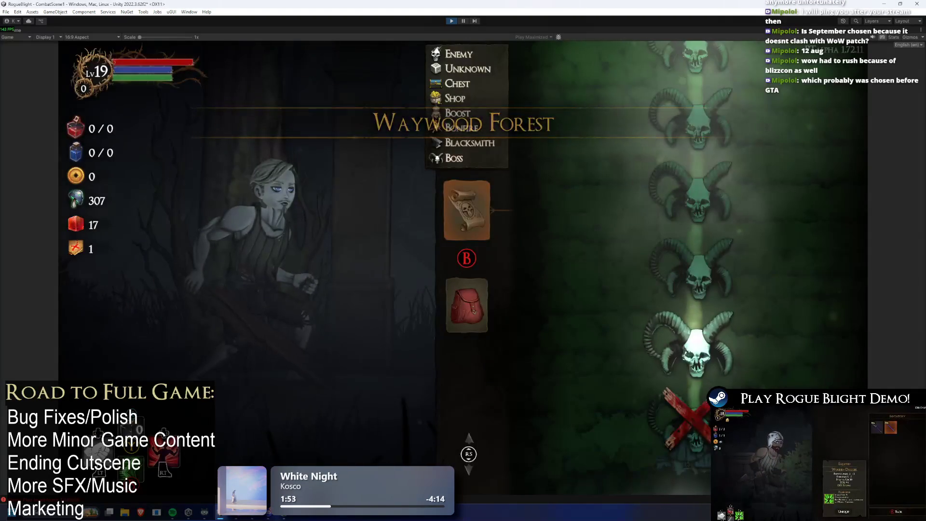
- Open the Equipment panel over the map and flip between the map and Equipment
key(Escape)
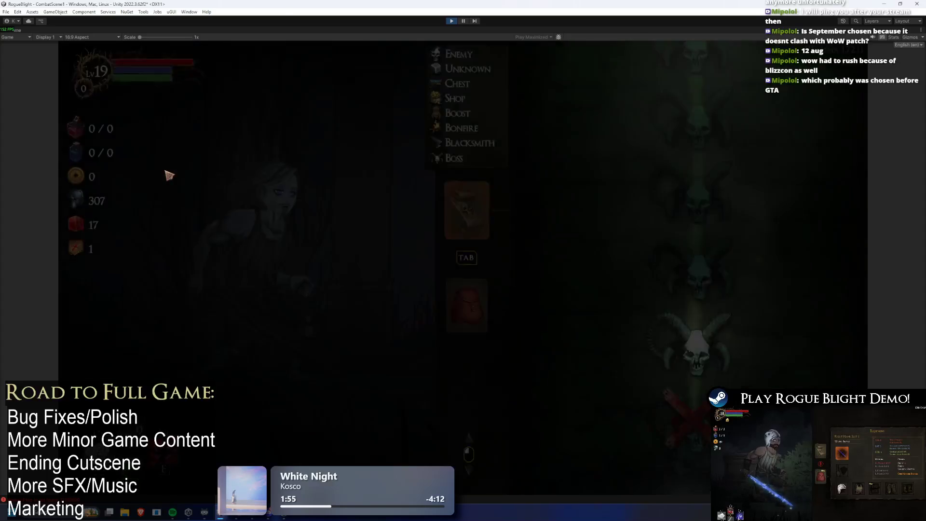
key(Escape)
key(Tab)
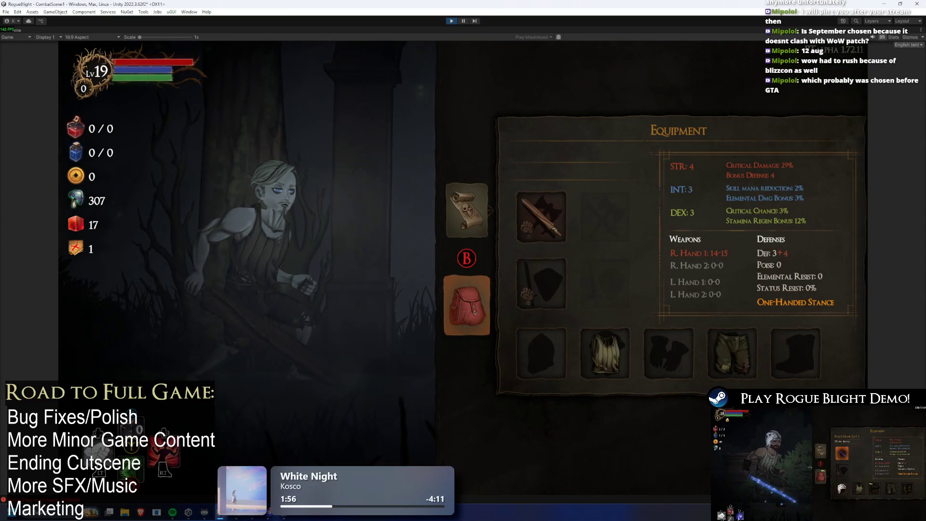
key(Up)
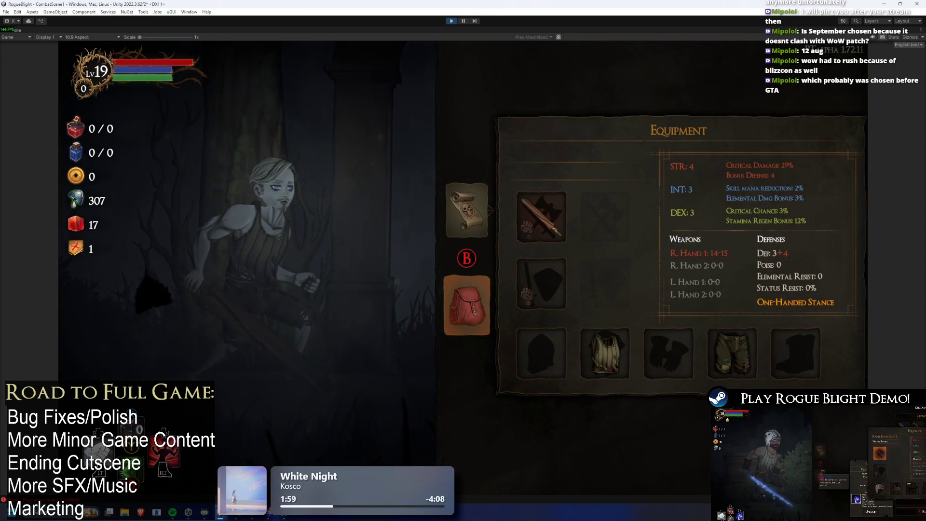
key(Return)
key(Down)
- Select Left Hand Slot 1, open and close its inventory list, then back out
key(Right)
key(Return)
key(Escape)
key(Return)
key(Escape)
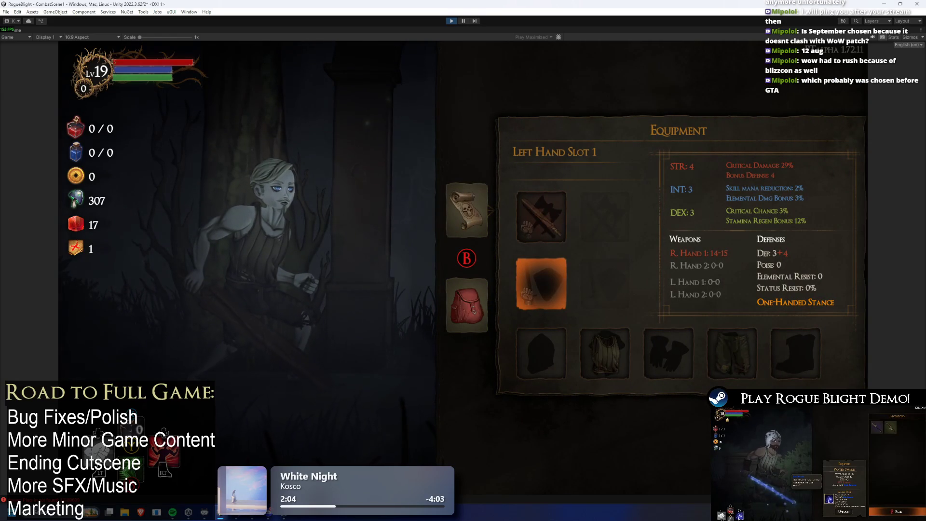
key(Escape)
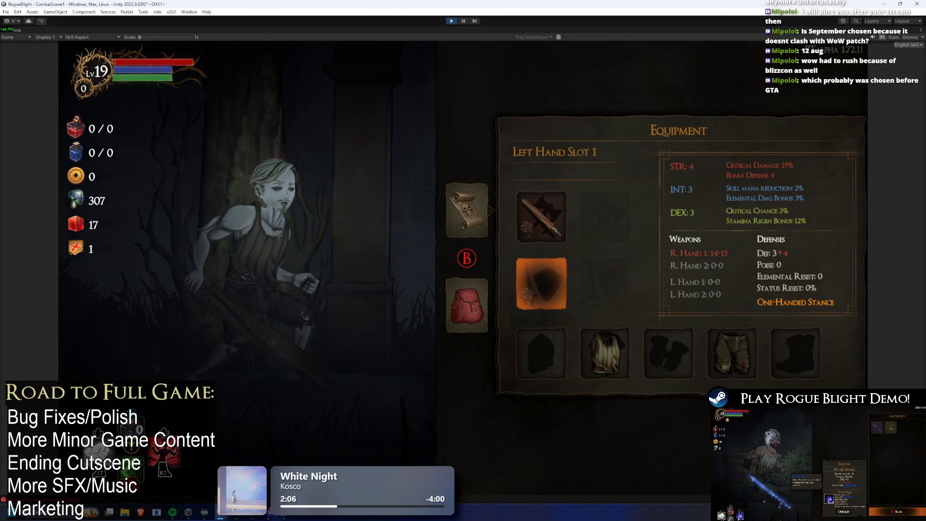
- Cycle the selection through equipment slots and the backpack and map tabs, ending on Left Hand Slot 1
key(Up)
key(Left)
key(Down)
key(Right)
key(Left)
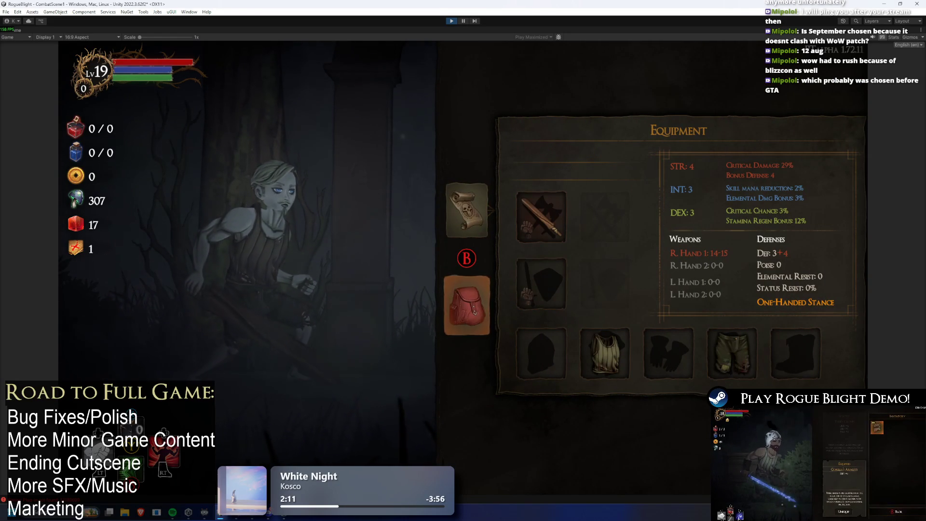
key(Up)
key(Down)
key(Right)
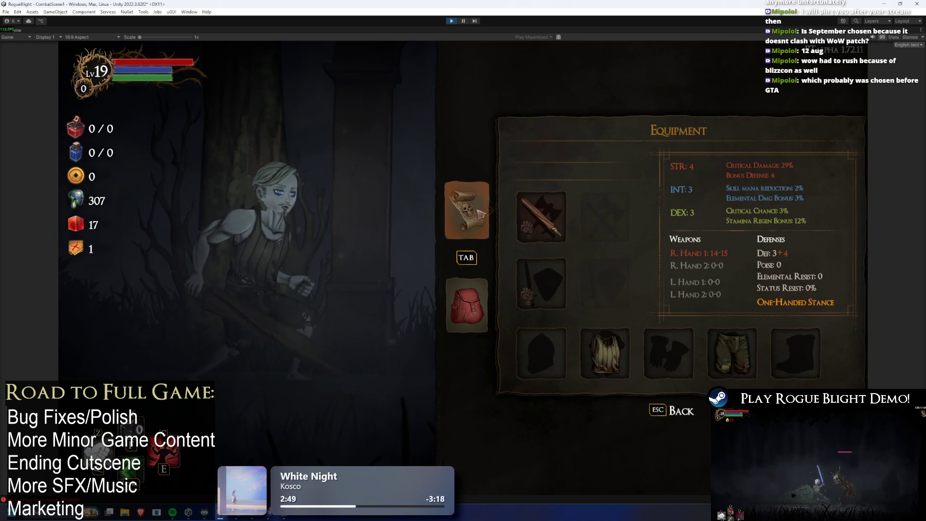
- Flip to the dungeon map and back to Equipment, then stop the running game
click(466, 210)
click(462, 316)
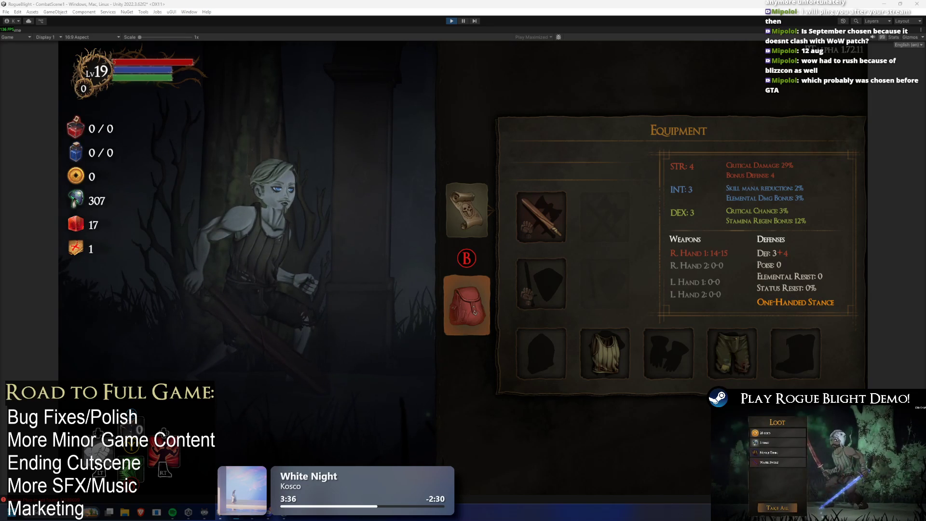
mouse_move(445, 24)
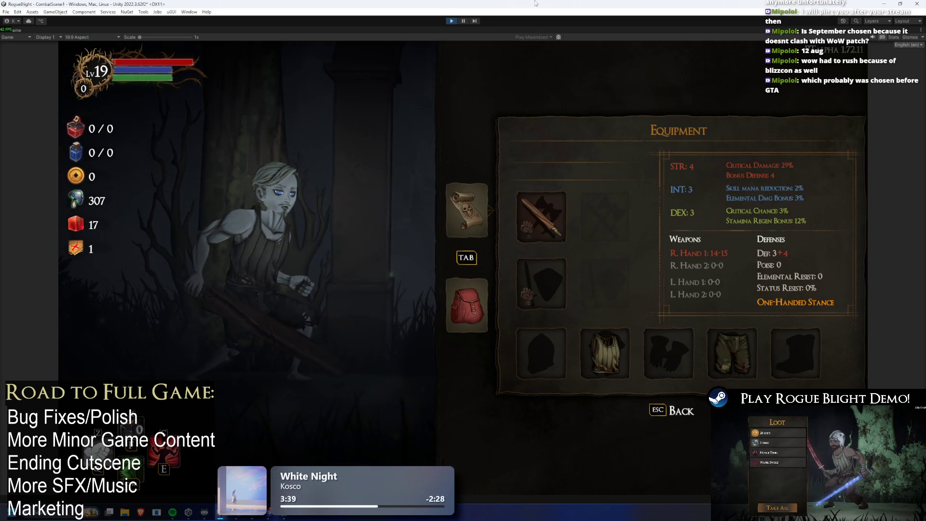
click(450, 21)
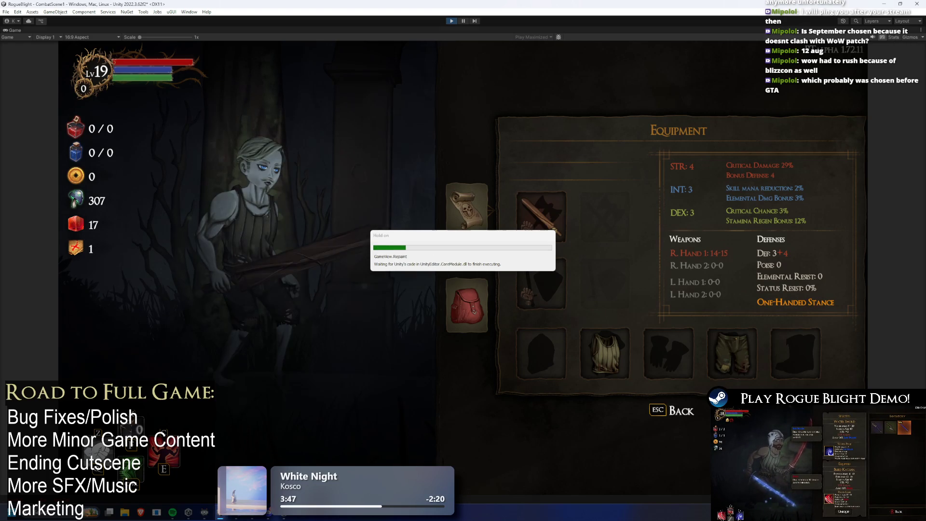
- Return to the editor layout with Ctrl+P and start the game in play mode again
key(ctrl+p)
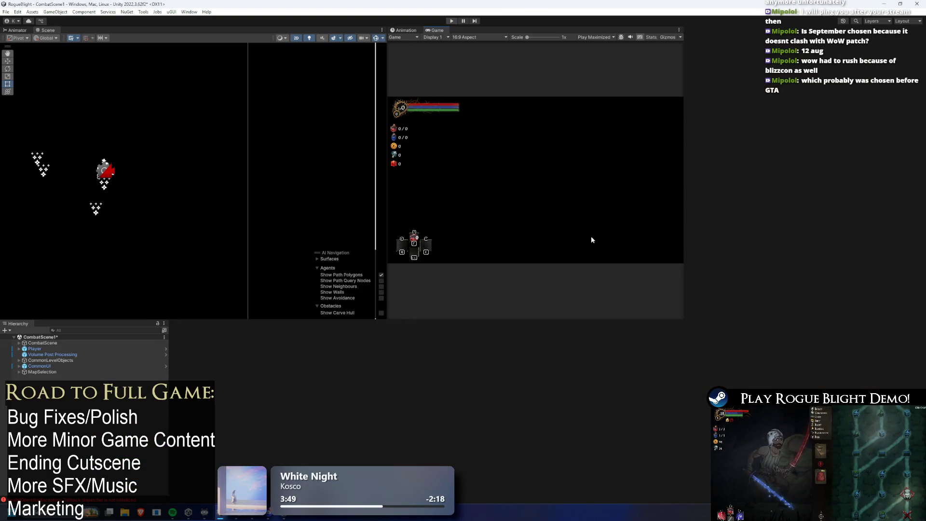
click(454, 23)
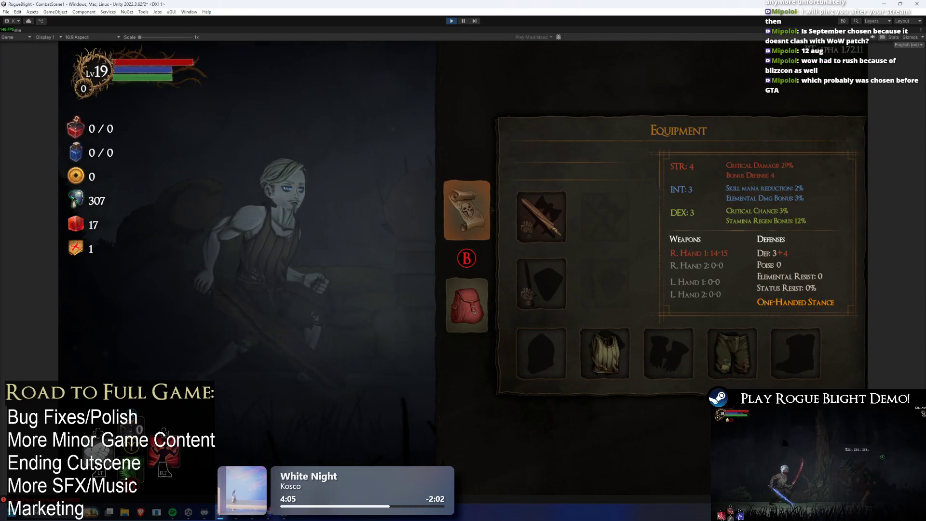
key(Tab)
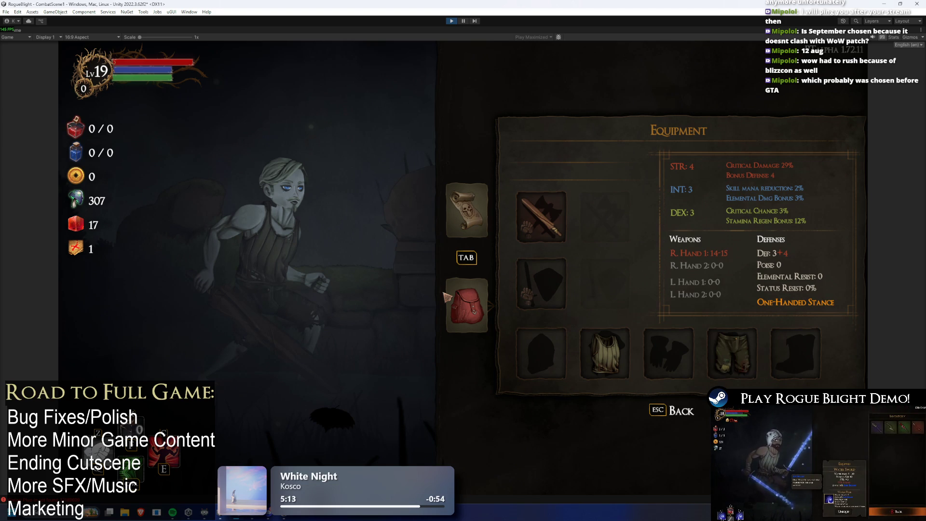
key(Tab)
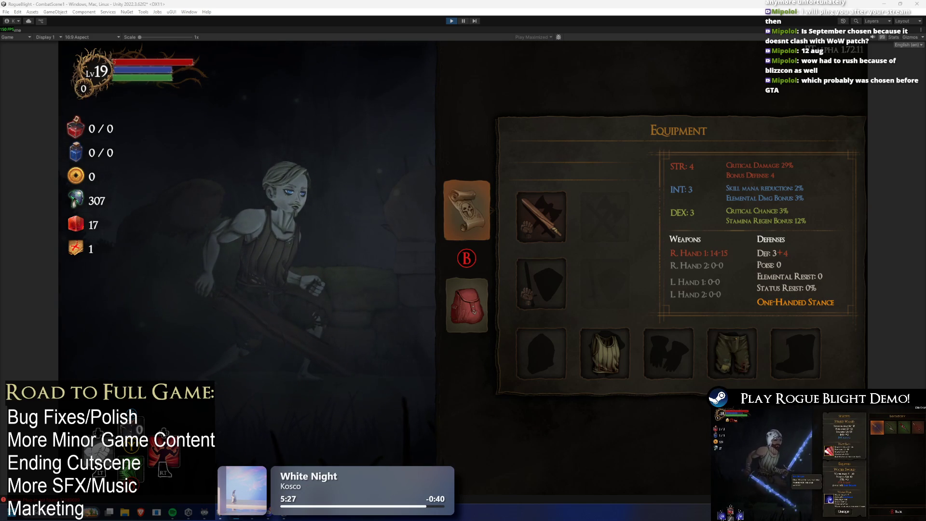
click(451, 21)
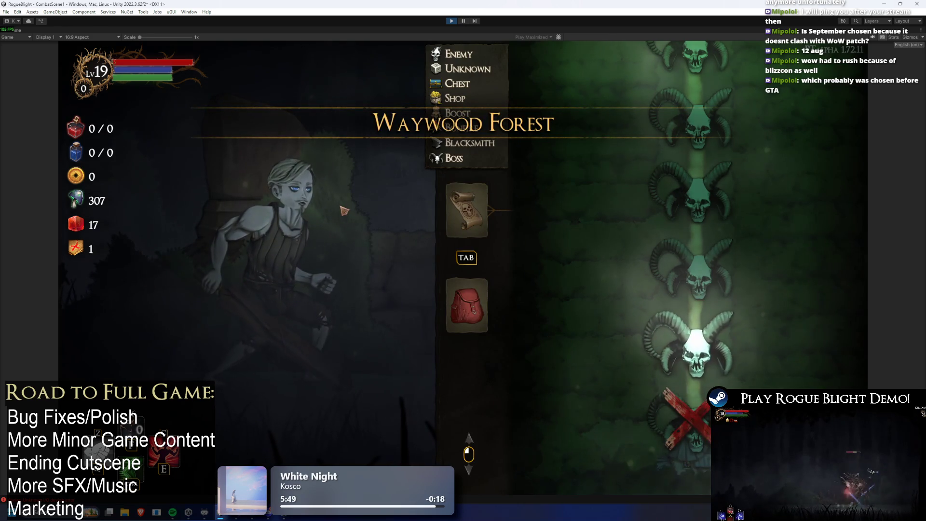
key(Escape)
key(Escape)
key(Escape)
key(Escape)
key(Down)
key(Return)
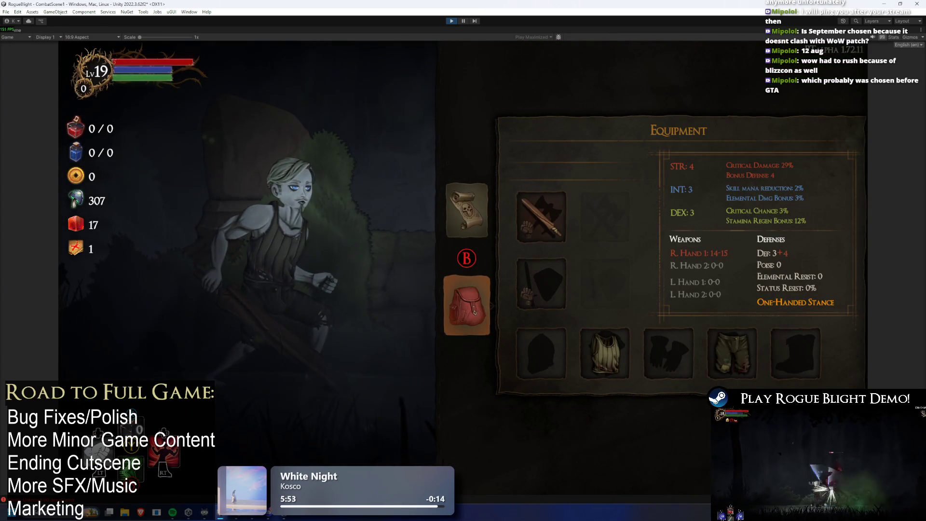
key(Up)
key(Return)
key(Down)
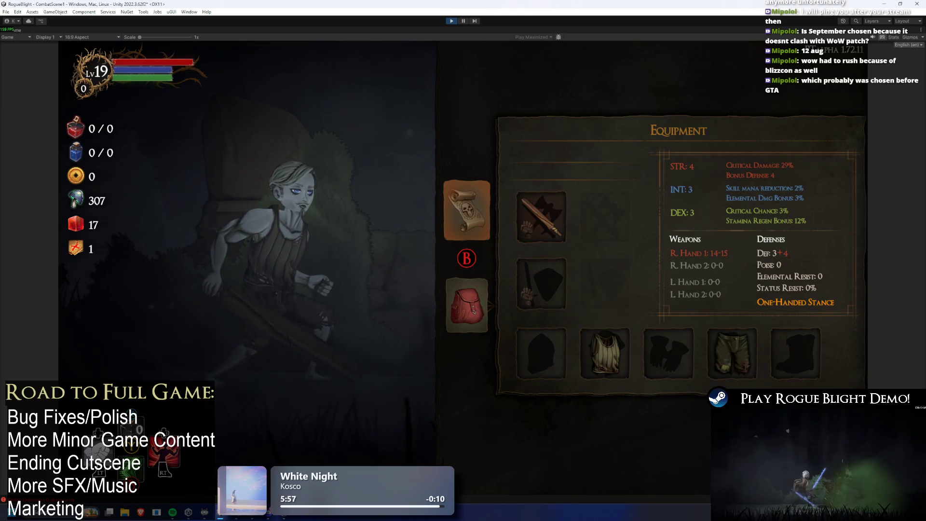
key(Down)
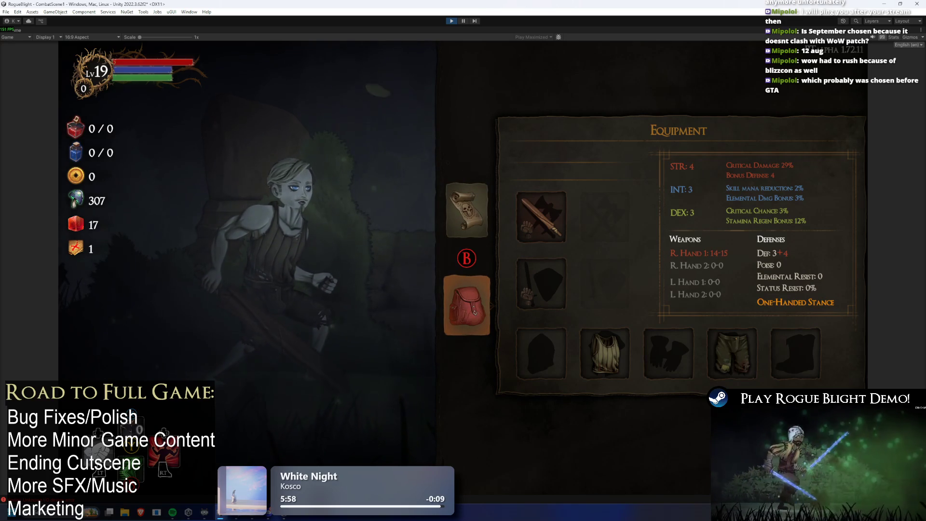
scroll(368, 197, up, 1)
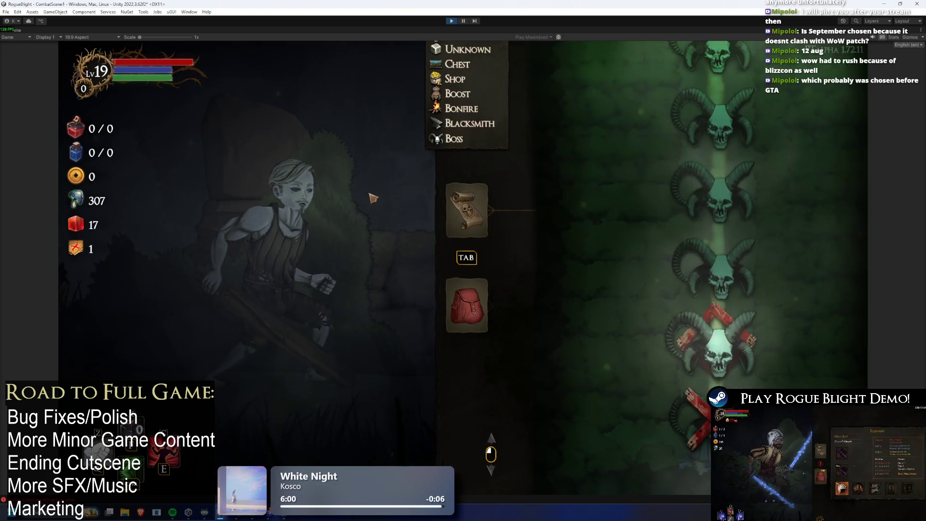
scroll(387, 208, down, 1)
scroll(387, 213, up, 1)
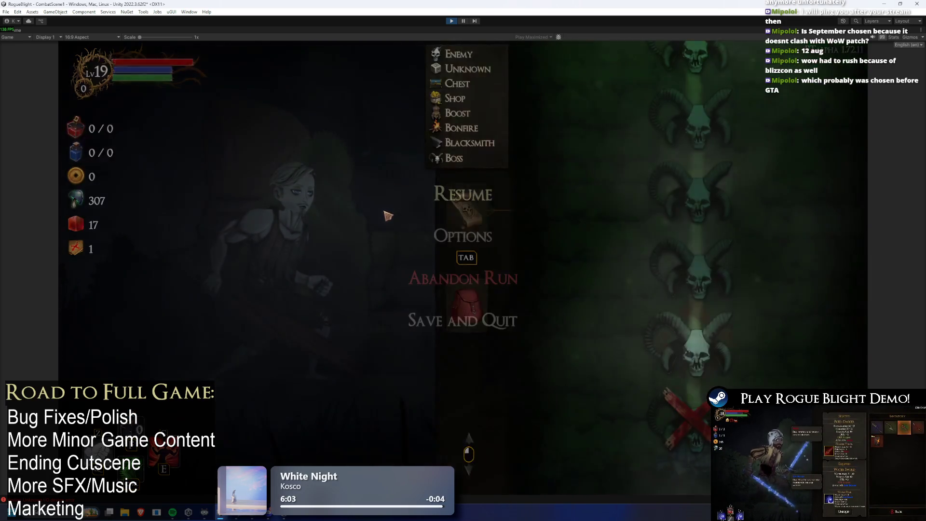
scroll(406, 232, down, 1)
scroll(475, 259, up, 1)
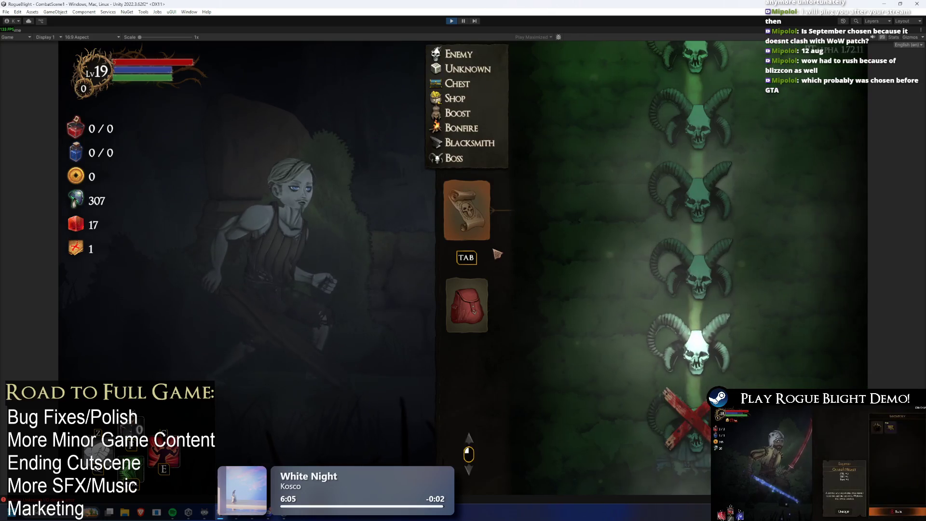
scroll(142, 290, down, 1)
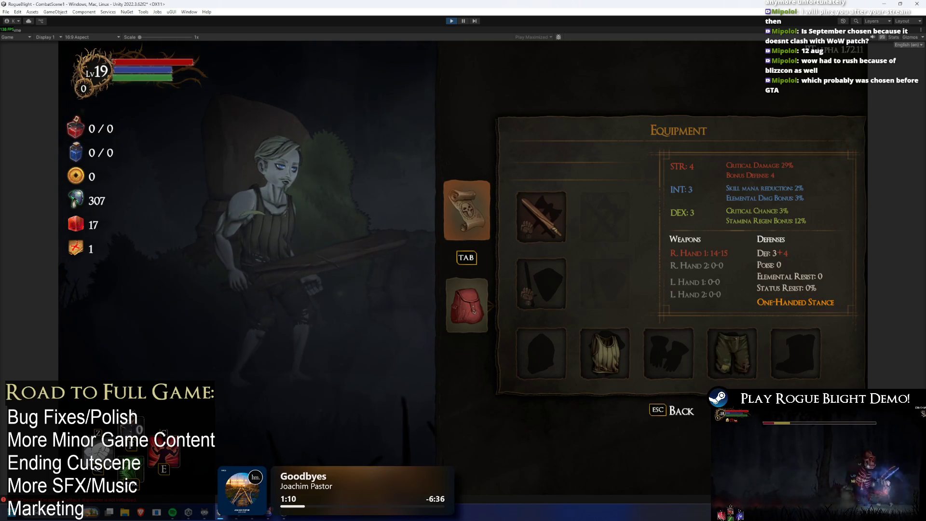
- Stop the game, clear the Project search, go to the Assets root and open the Input Actions asset
click(454, 20)
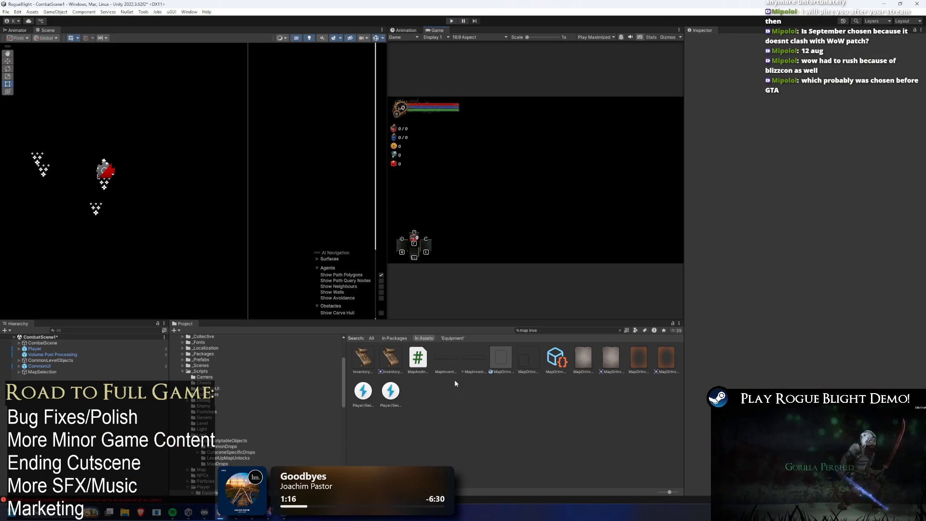
click(536, 331)
key(BackSpace)
click(415, 338)
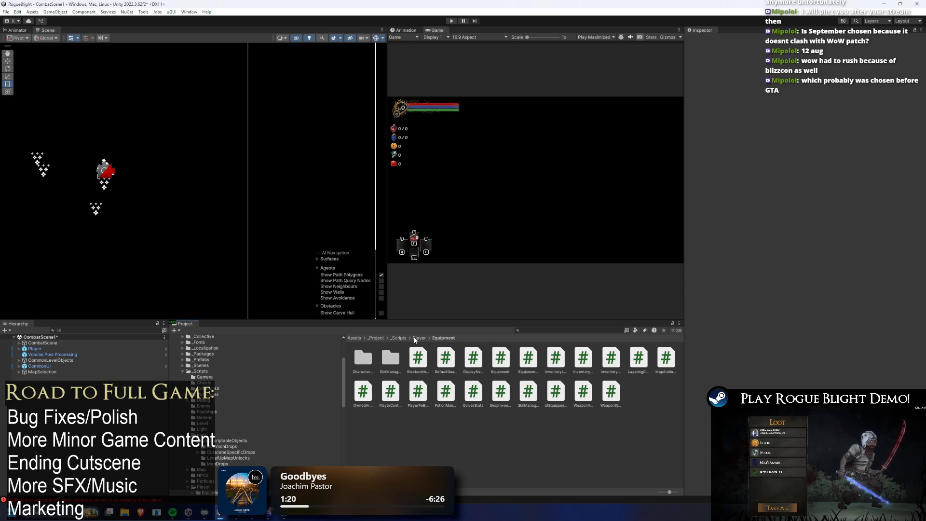
click(354, 338)
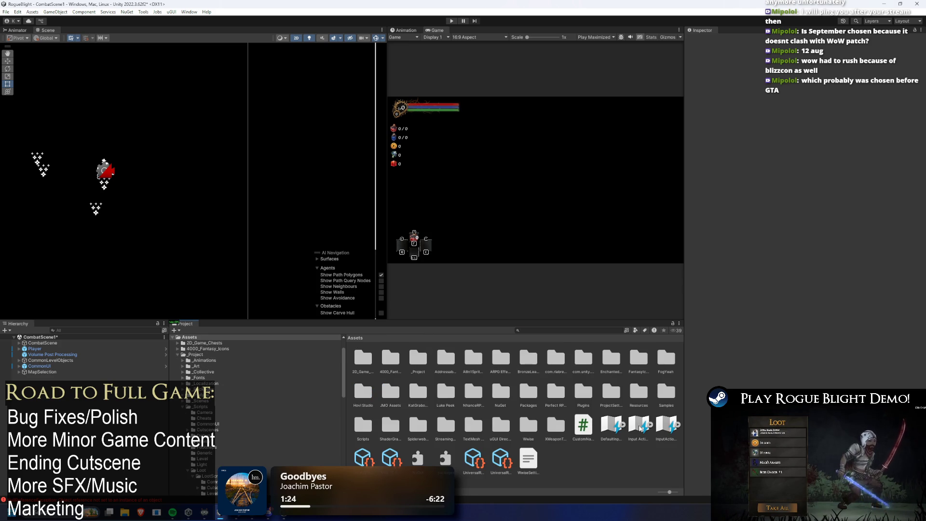
double_click(640, 427)
- Collapse the UseItem, UseItem_Controller, SwitchItemHand_Controller, BackMenu_Controller, BackMenu and ConfirmCutsceneText bindings
scroll(427, 248, down, 10)
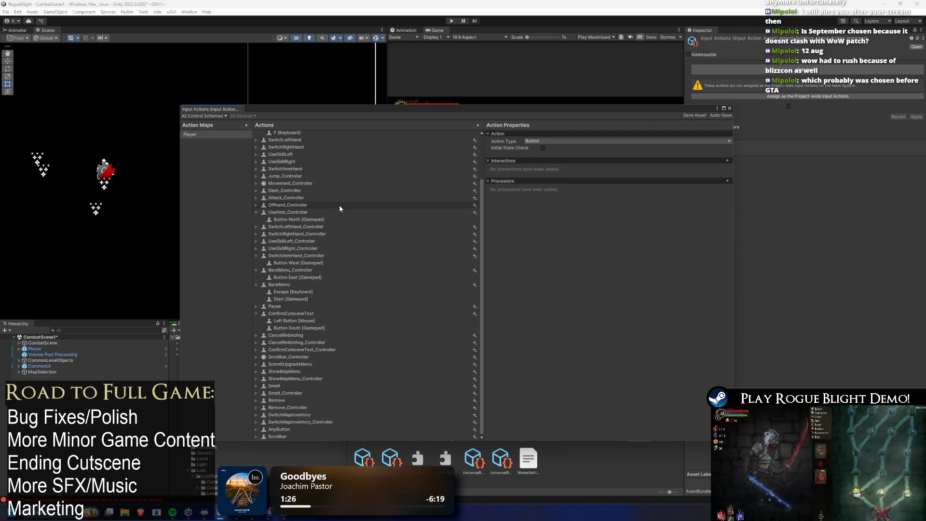
click(275, 213)
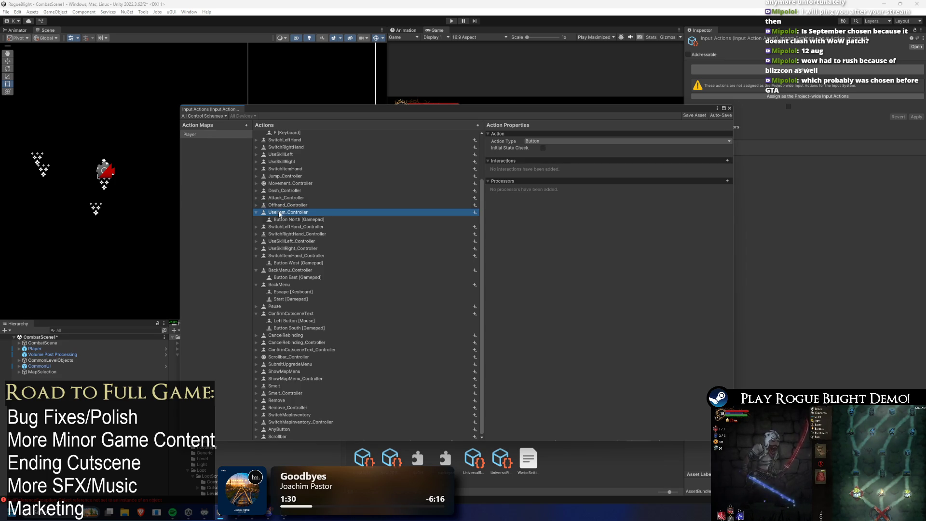
scroll(301, 150, up, 3)
click(257, 164)
click(256, 244)
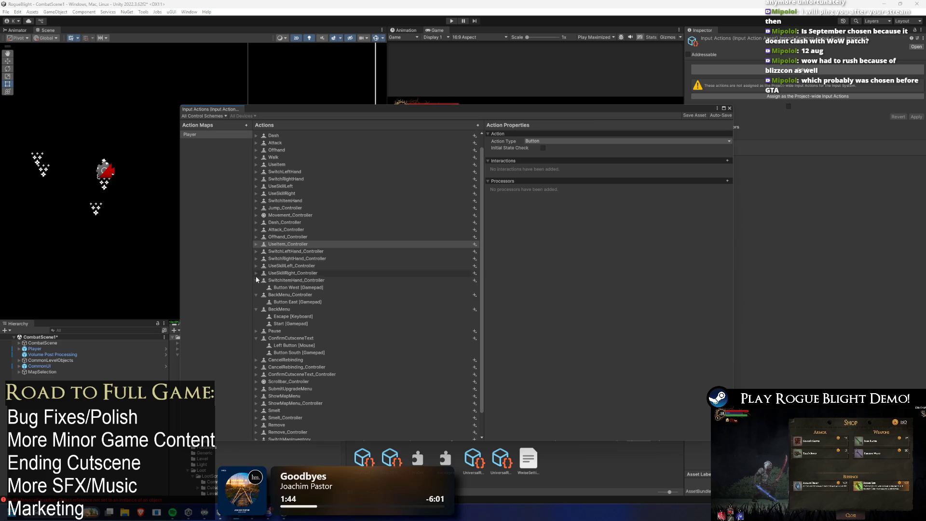
click(256, 280)
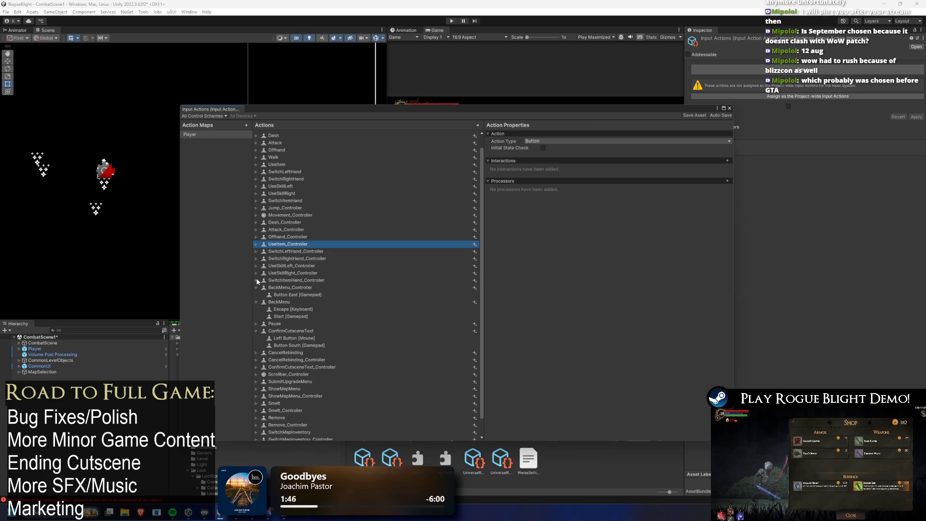
click(256, 288)
click(255, 294)
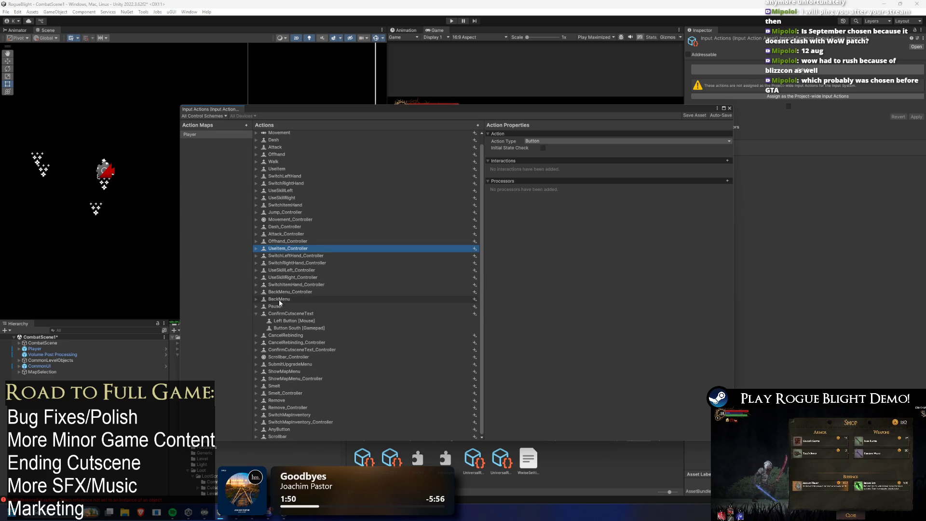
click(256, 313)
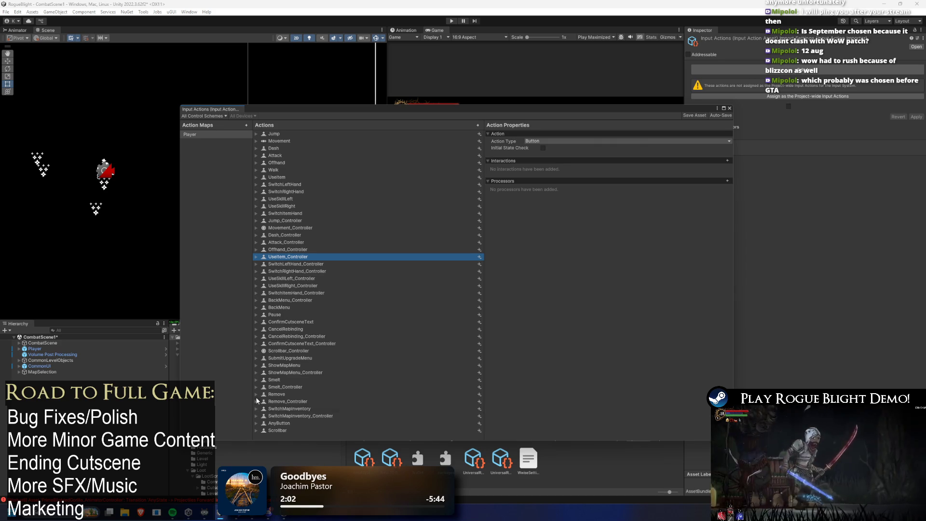
- Move SwitchMapInventory and SwitchMapInventory_Controller below UseItem_Controller, then close the editor, saving changes
mouse_move(280, 410)
mouse_down()
mouse_move(286, 263)
mouse_move(300, 308)
mouse_up()
drag(297, 416, 309, 309)
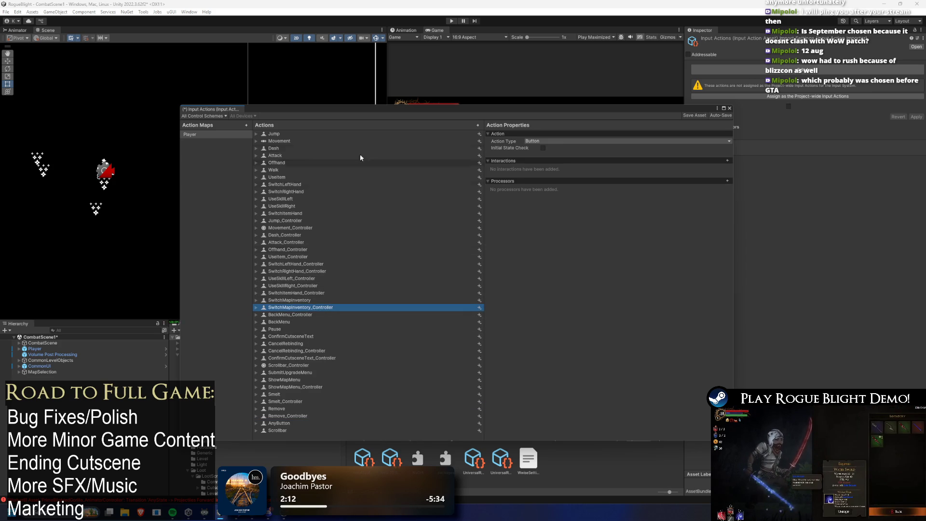
click(672, 251)
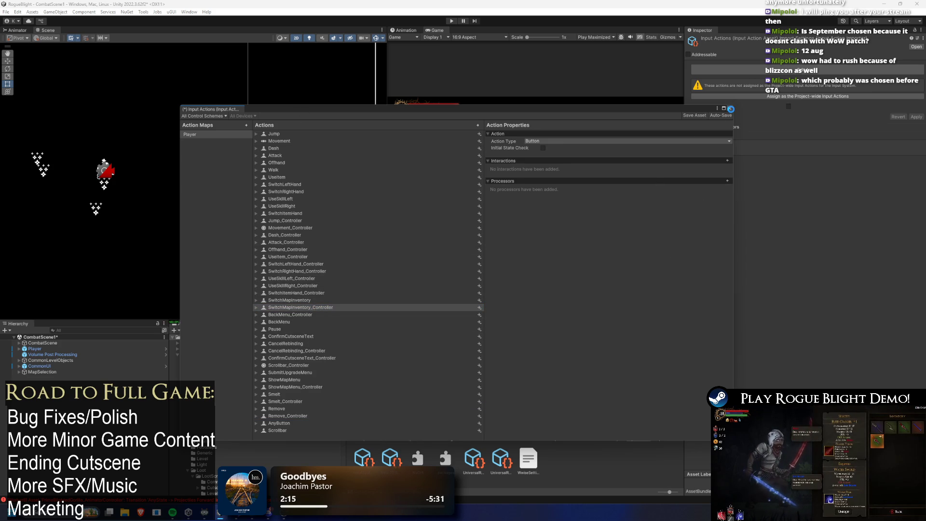
click(731, 109)
key(Return)
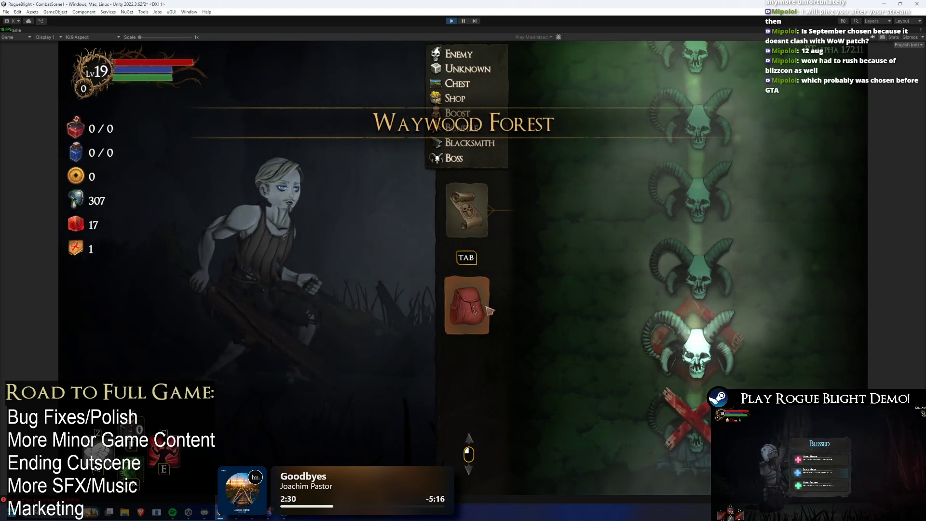
- Show the Waywood Forest Equipment panel via the backpack tab in the running game
click(491, 307)
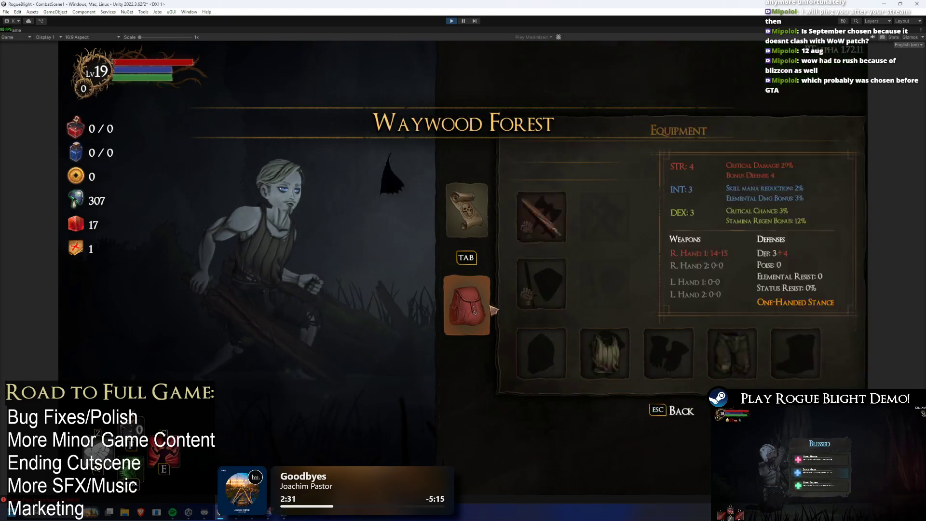
- Toggle repeatedly between the map and Equipment with Tab, also testing the pause menu
key(Tab)
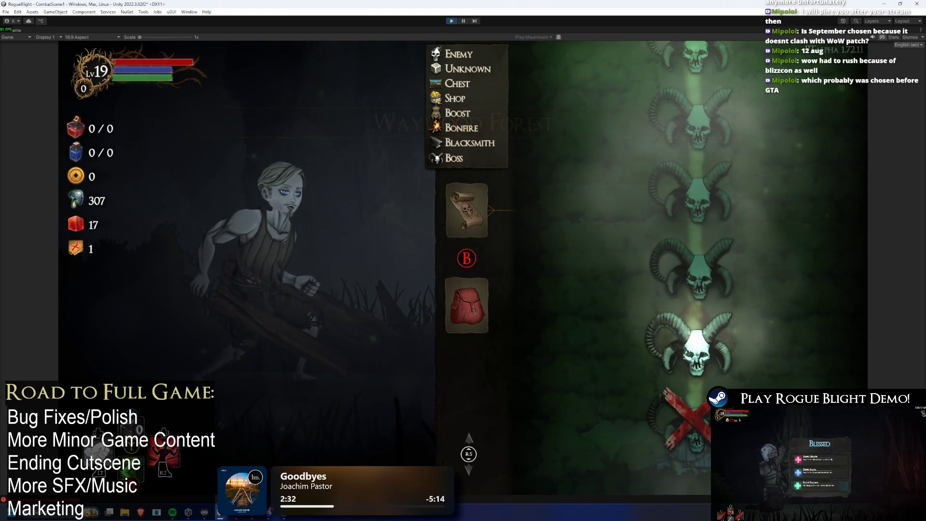
key(Tab)
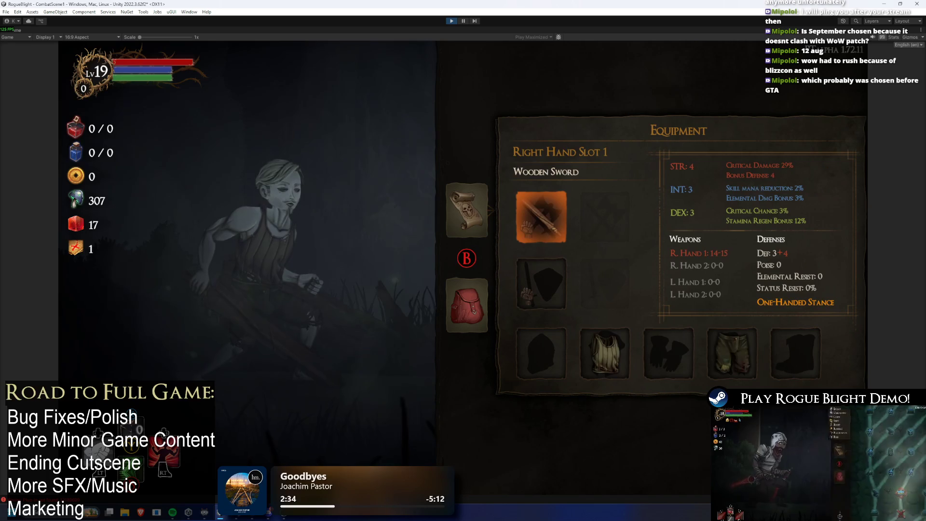
key(Tab)
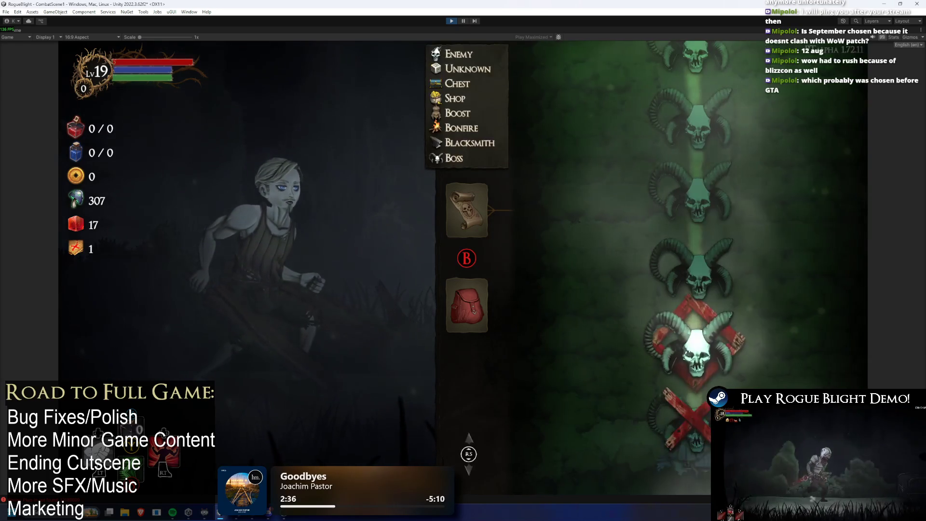
key(Tab)
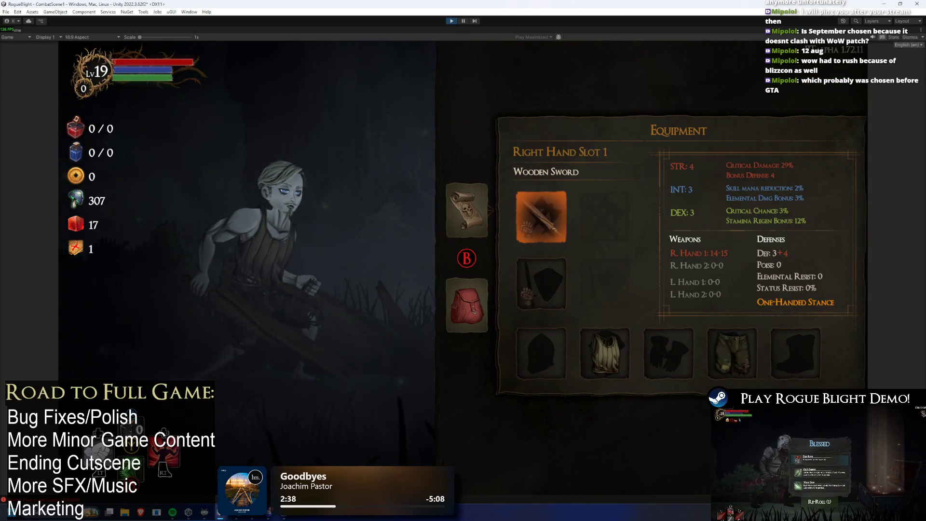
key(Tab)
key(Escape)
key(Escape)
key(Tab)
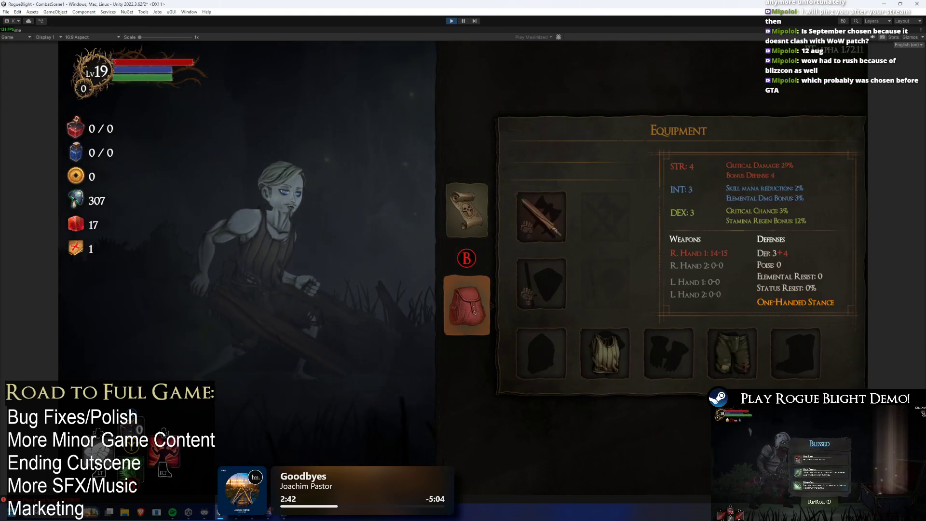
key(Right)
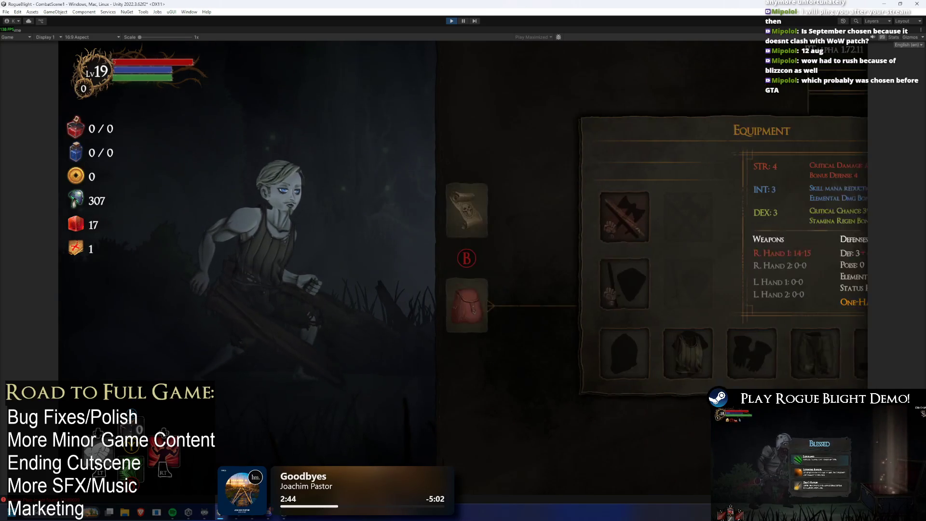
key(Tab)
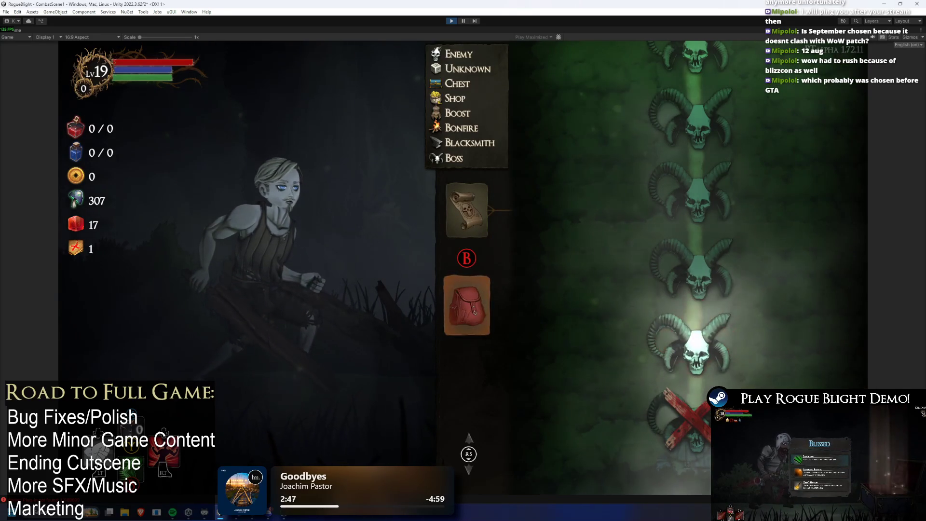
key(Tab)
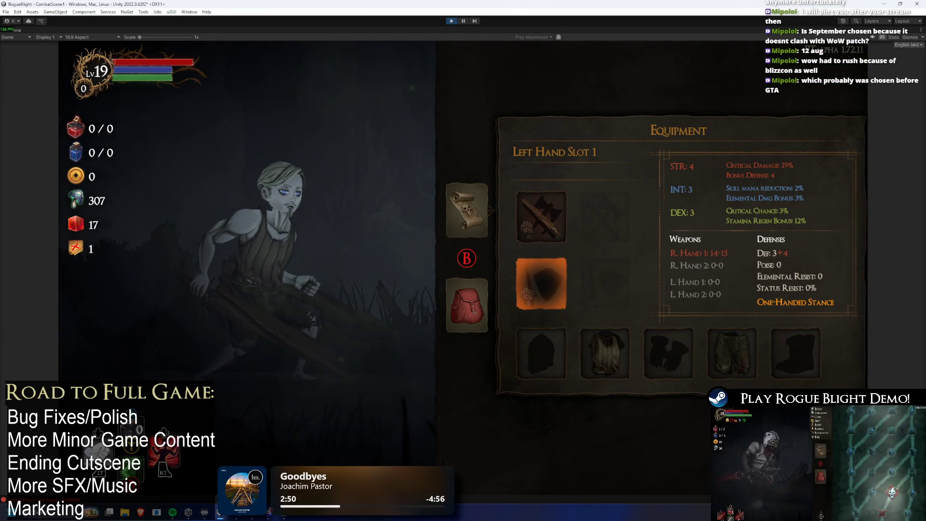
- Move focus among the backpack tab, map tab and Left Hand Slot 1 with arrow keys
click(466, 305)
key(Right)
key(Left)
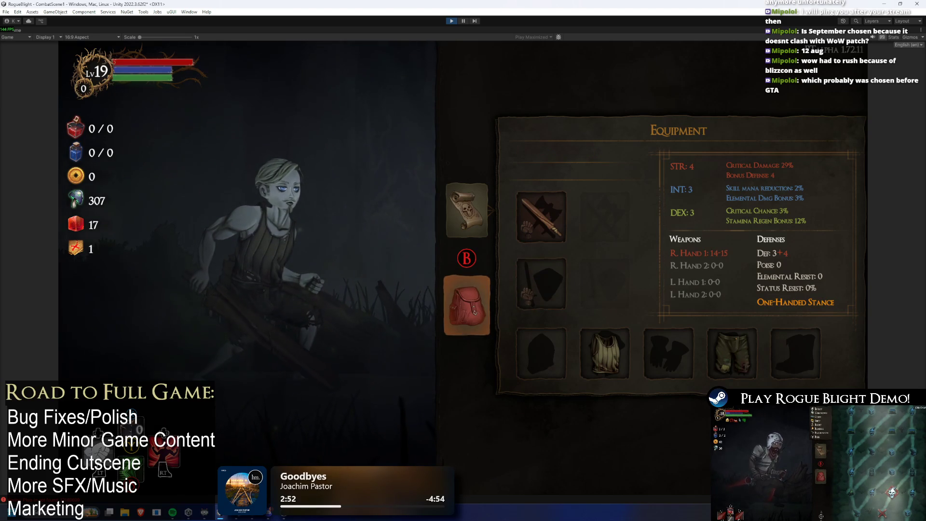
key(Up)
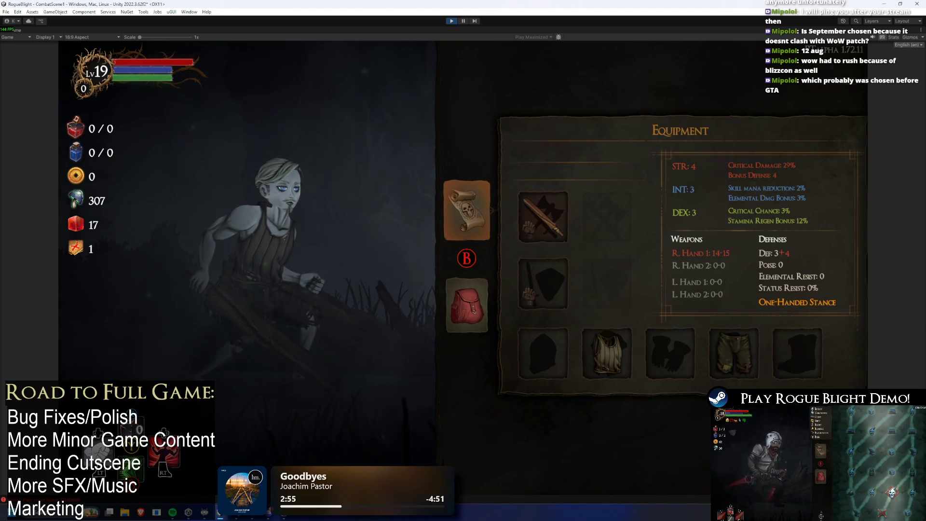
key(Return)
key(Right)
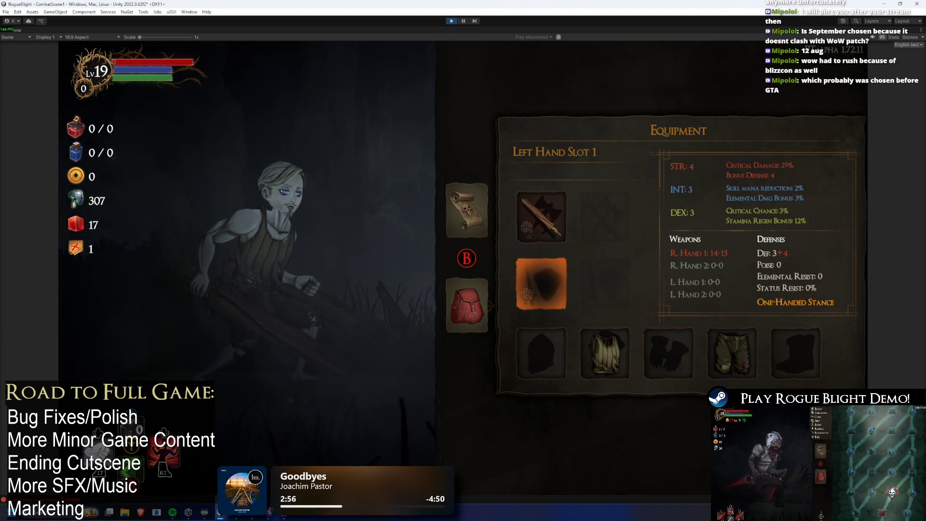
key(Left)
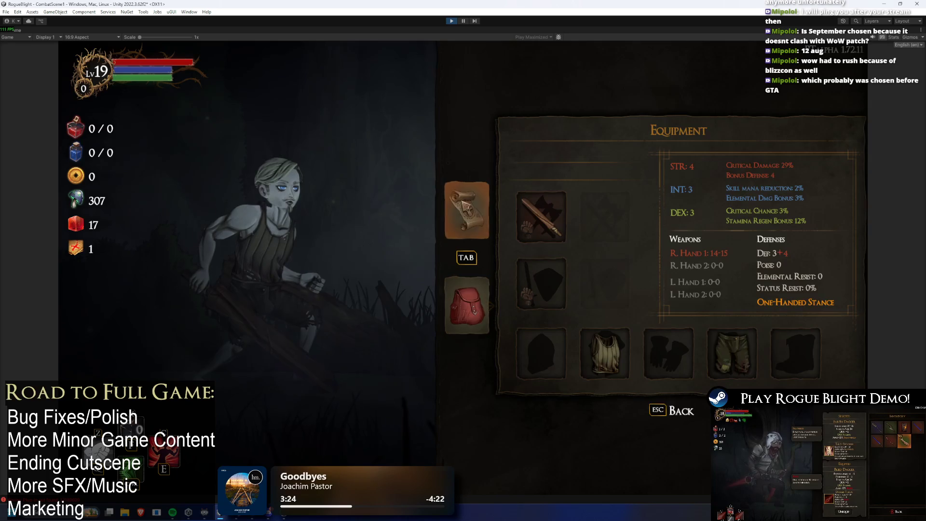
- Focus Left Hand Slot 1 and the Hands Slot, then stop the running game
key(Tab)
key(Tab)
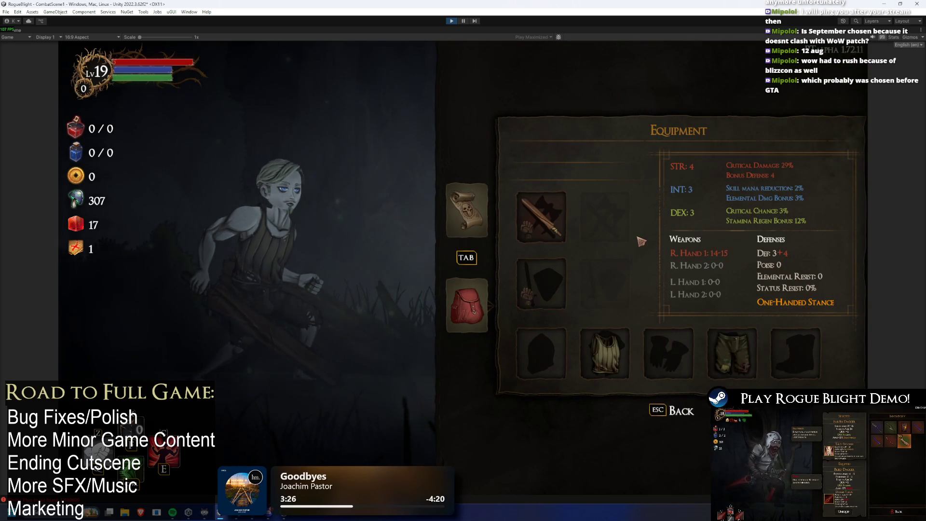
key(Down)
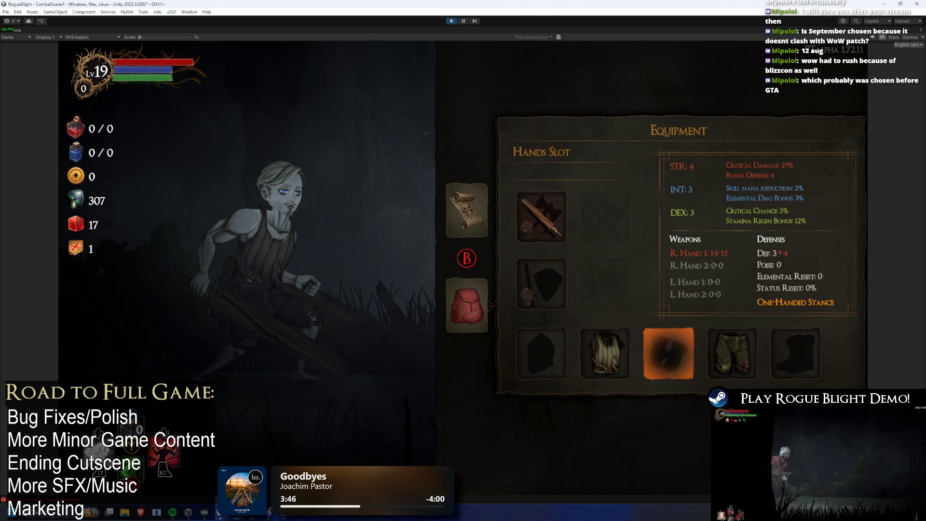
click(542, 283)
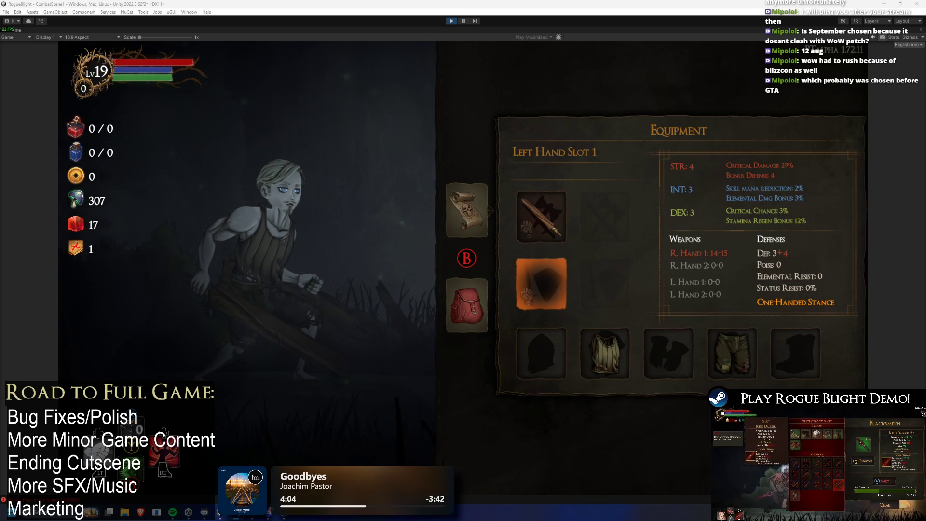
key(Escape)
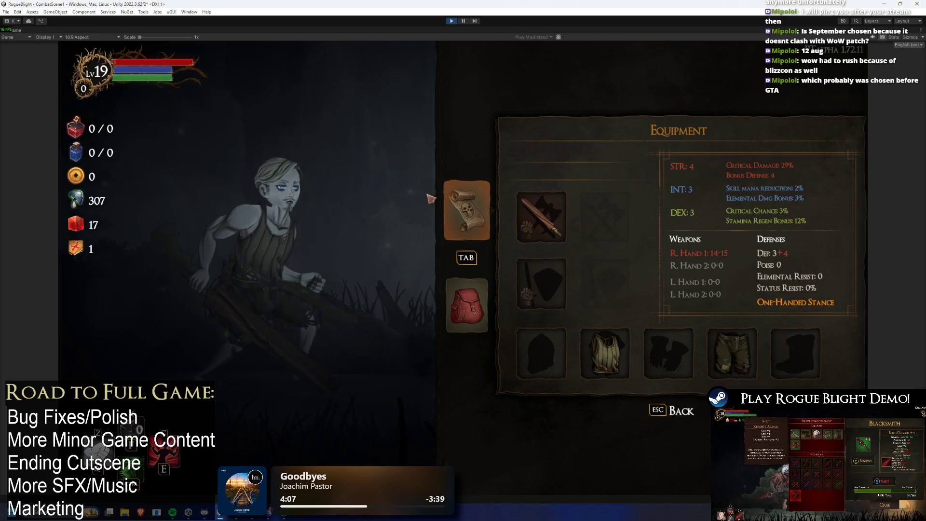
click(452, 22)
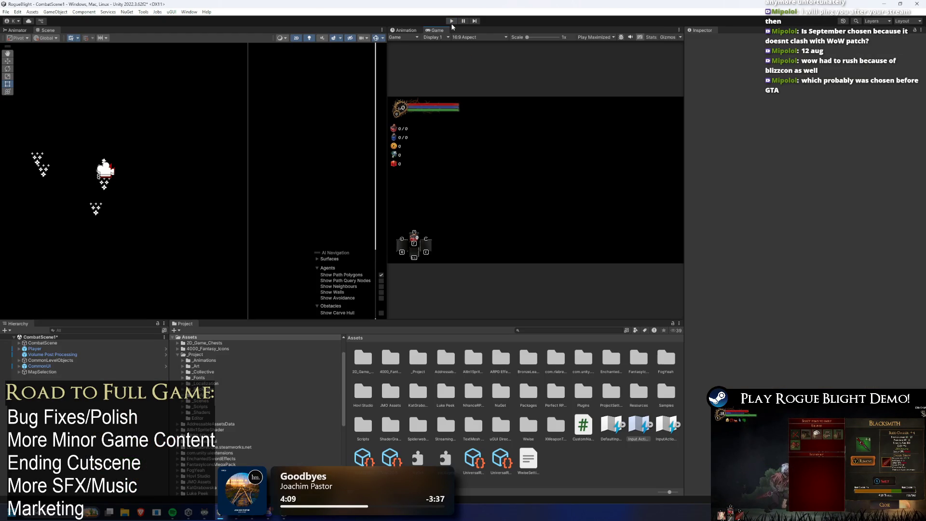
- Run the game again and move the equipment choice from Left Hand Slot 1 to the right hand's Wooden Sword slot
click(451, 21)
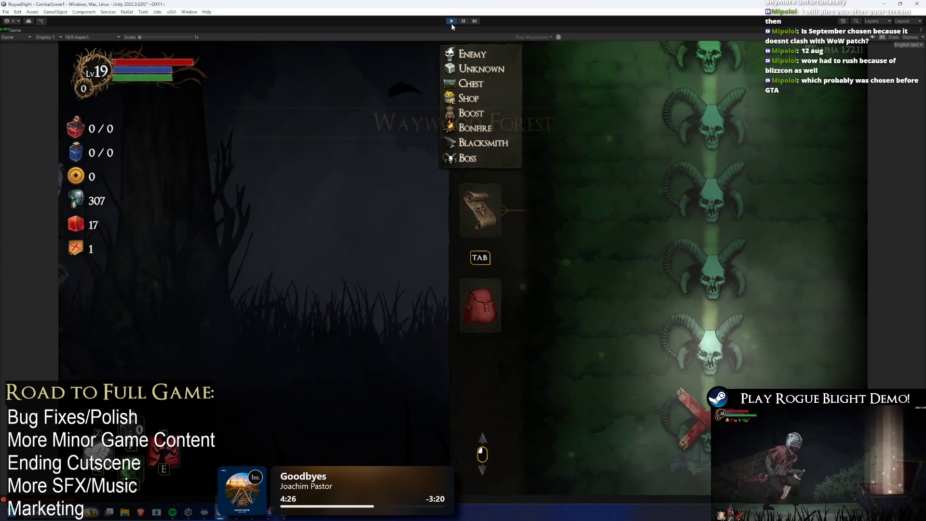
key(Tab)
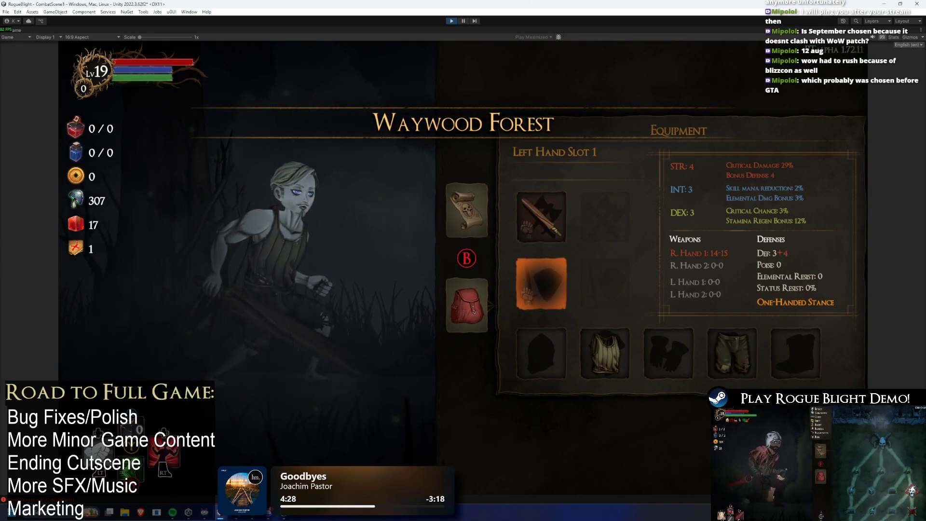
key(Up)
- Search 'player' in the Project window, select the Player prefab and expand Player Input > Events > Player
click(452, 21)
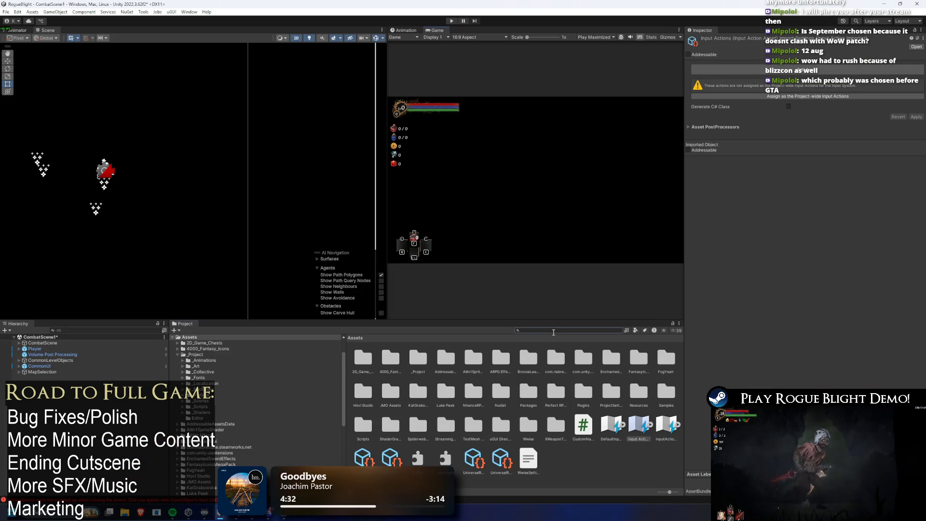
text(player)
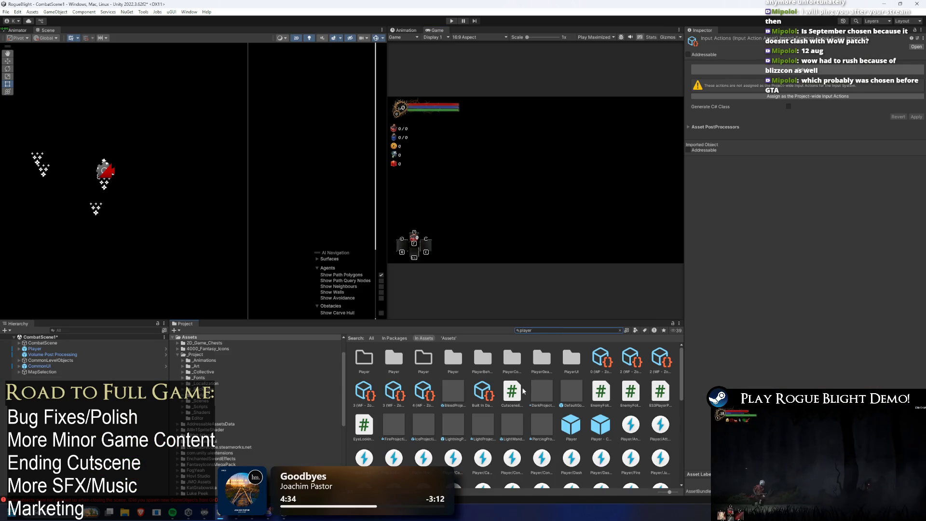
click(572, 427)
scroll(841, 208, down, 5)
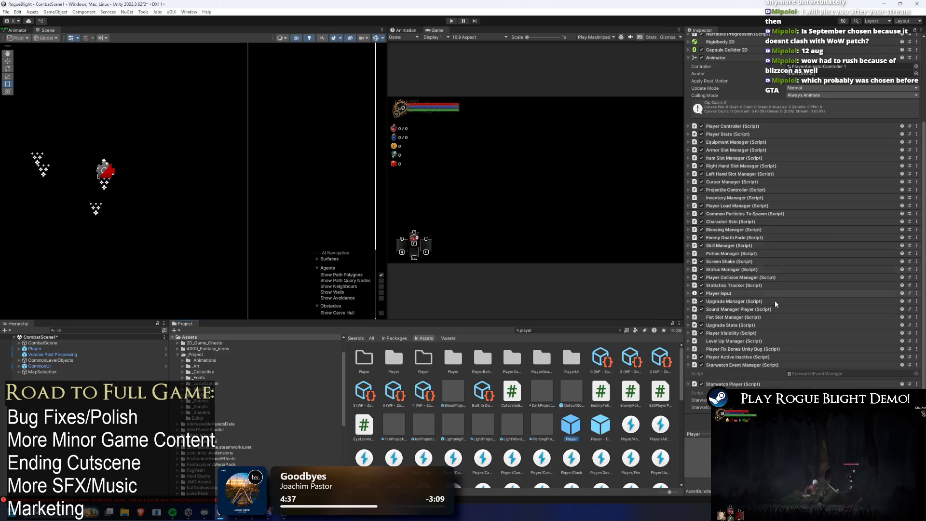
click(741, 294)
scroll(808, 279, down, 1)
scroll(808, 280, down, 3)
click(735, 266)
scroll(789, 243, down, 5)
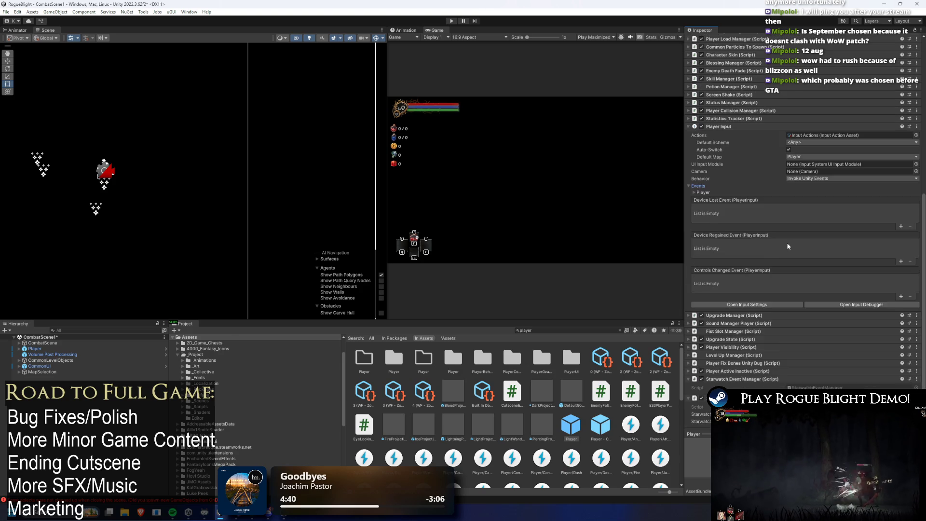
click(703, 178)
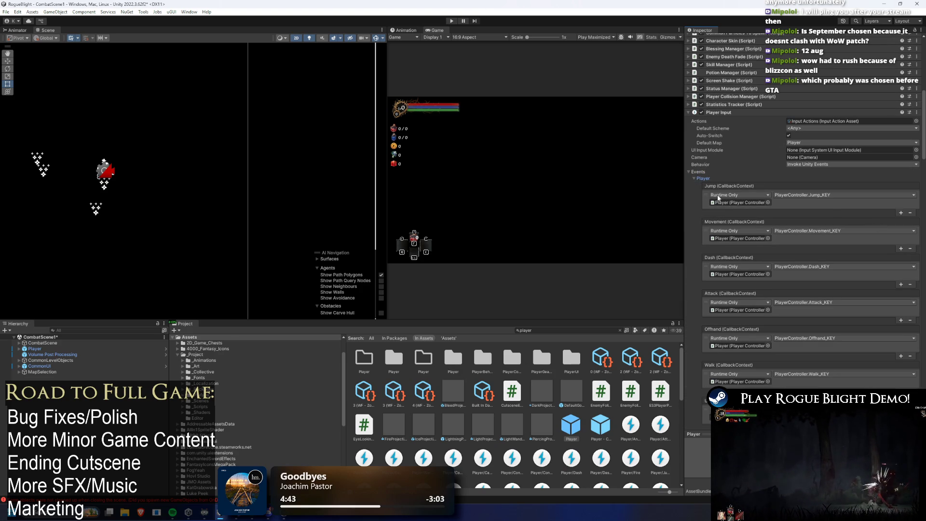
- Scroll through the Player action callbacks down to ShowMapMenu_Controller calling PlayerController.ShowMapMenu_KEY
scroll(745, 213, down, 5)
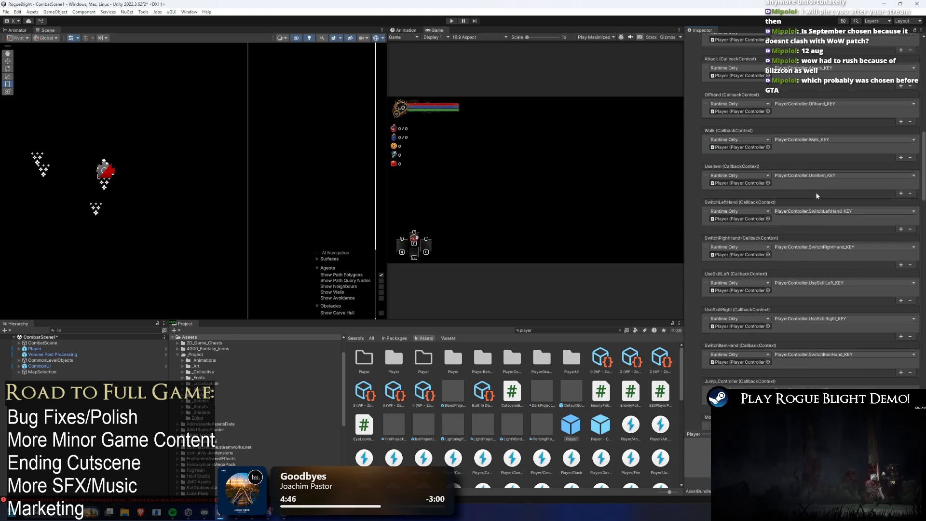
scroll(816, 195, down, 6)
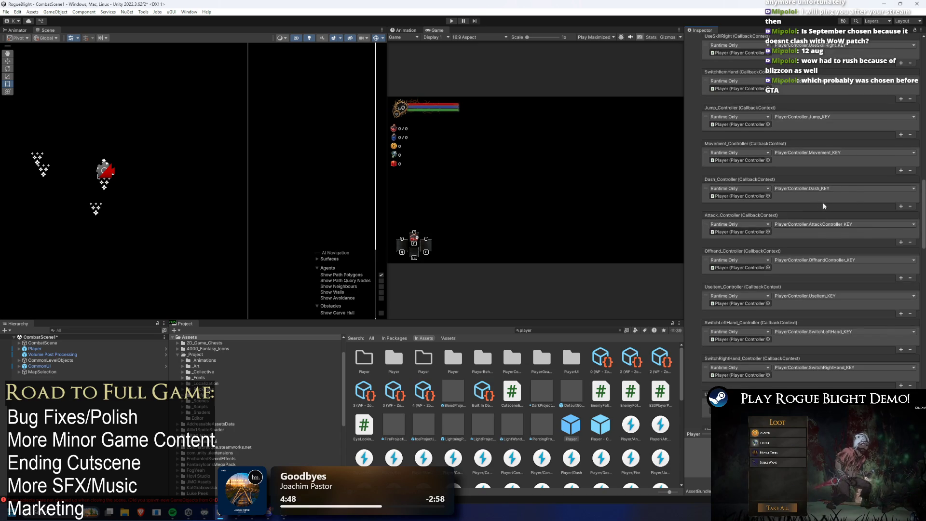
scroll(822, 202, down, 3)
scroll(777, 290, down, 3)
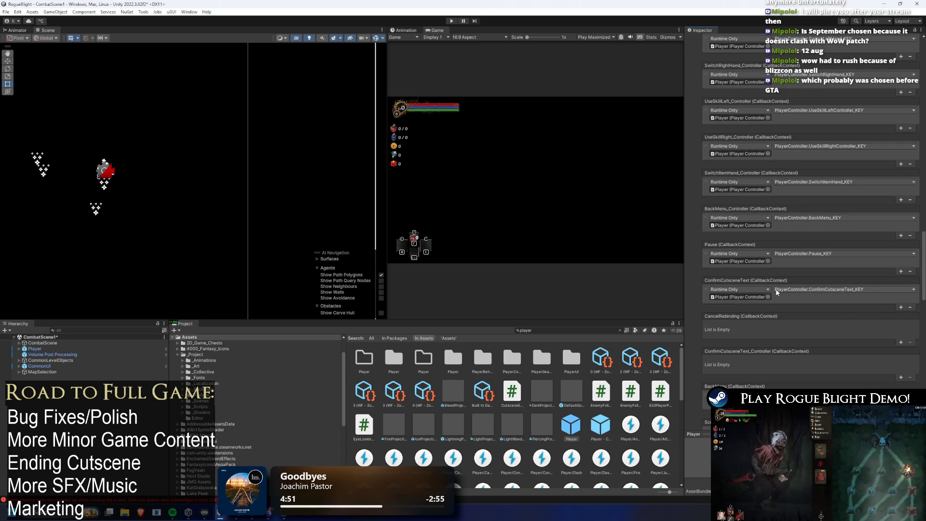
scroll(778, 289, down, 2)
scroll(790, 279, down, 2)
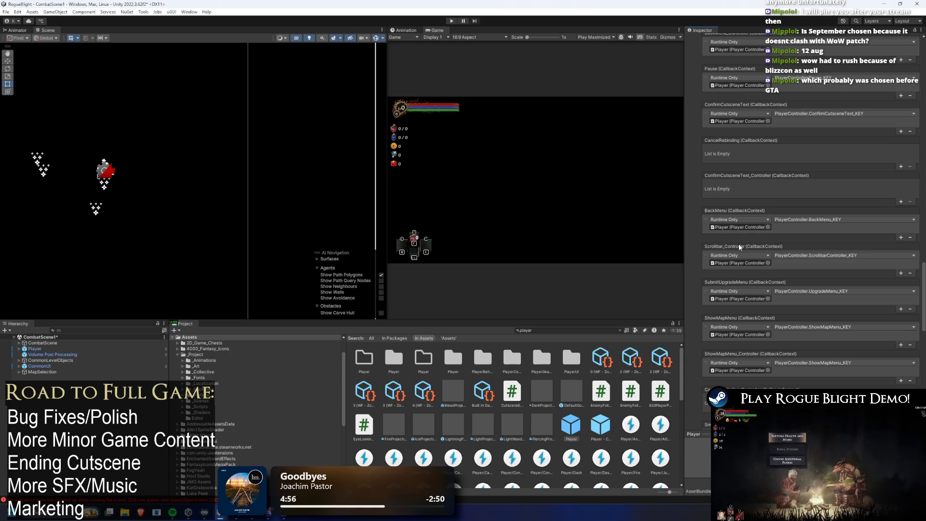
scroll(740, 245, down, 1)
scroll(745, 242, down, 3)
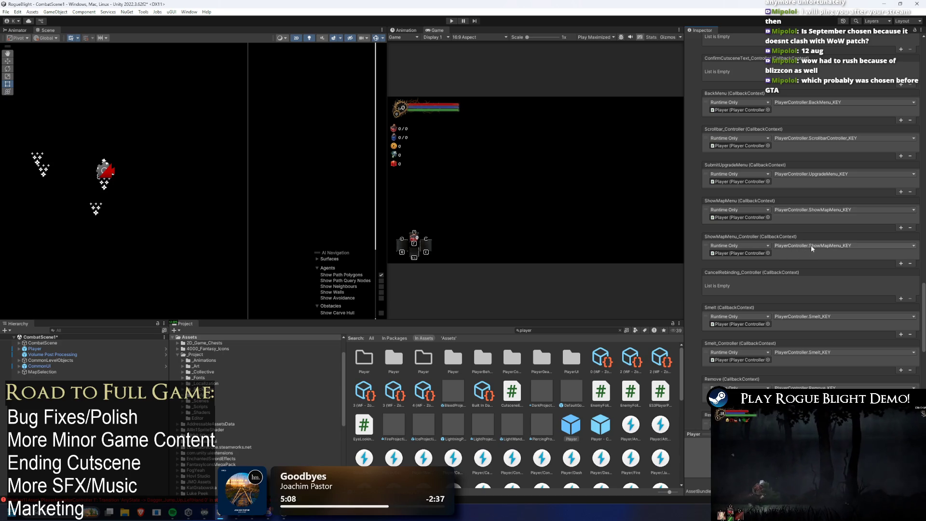
- Switch the ShowMapMenu_Controller callback to PlayerController.BackMenu_KEY, then collapse the Events foldout
click(811, 248)
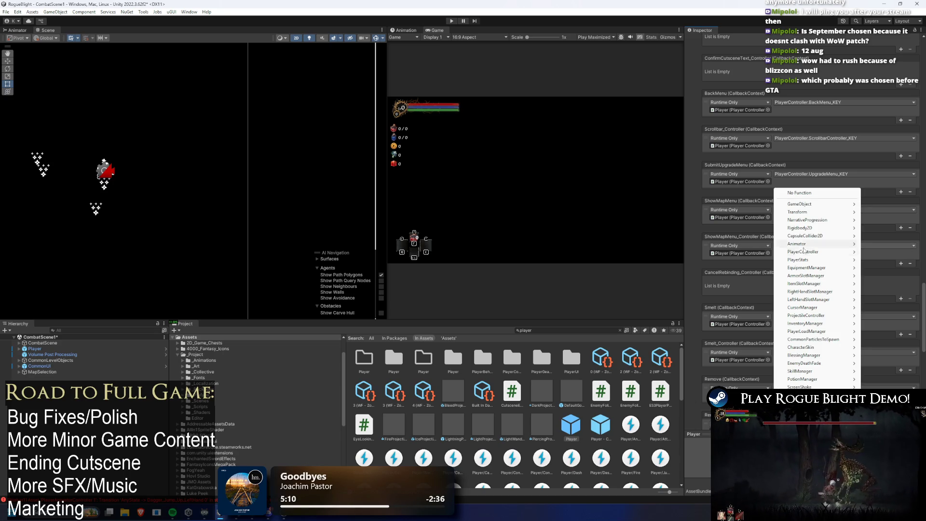
click(703, 242)
click(704, 245)
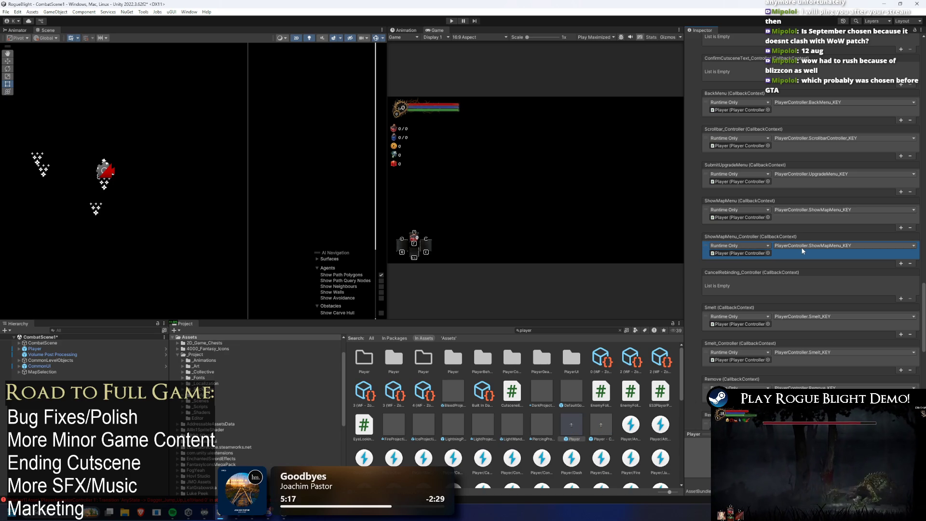
click(835, 246)
mouse_move(834, 326)
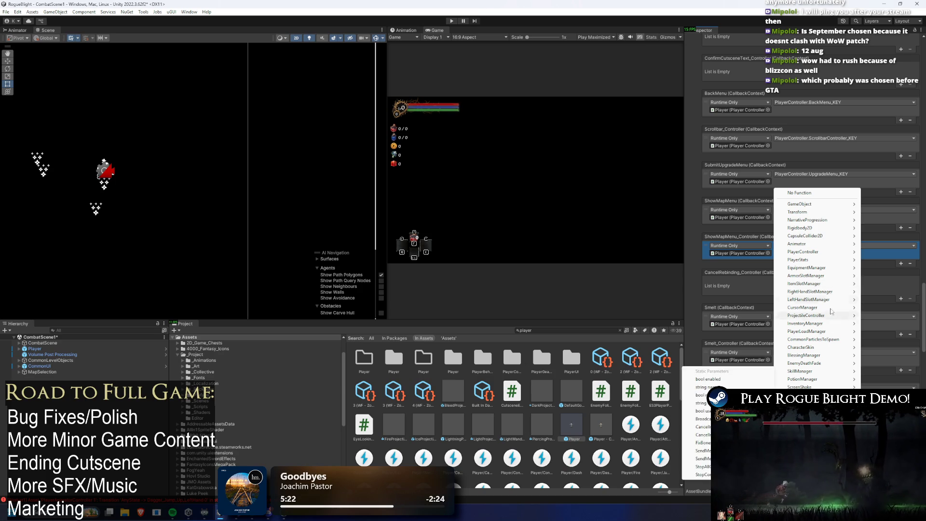
mouse_move(805, 252)
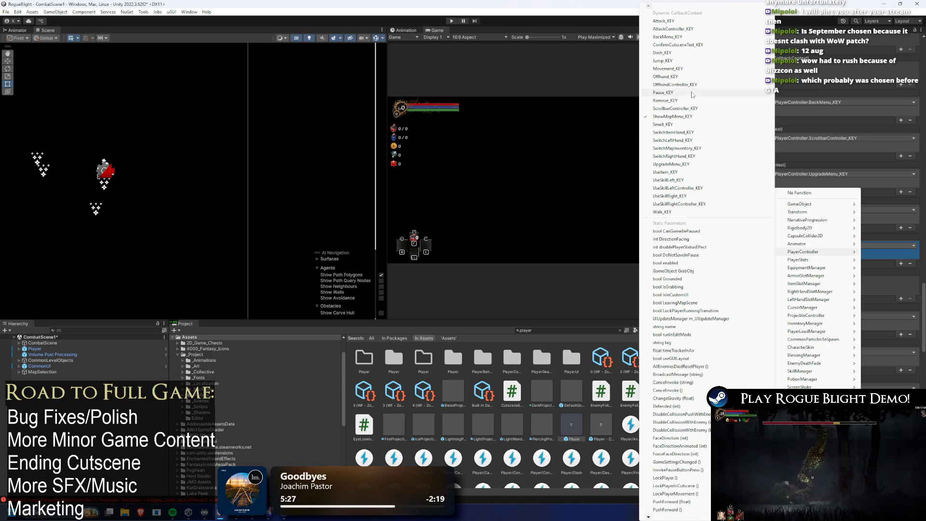
click(679, 38)
click(688, 50)
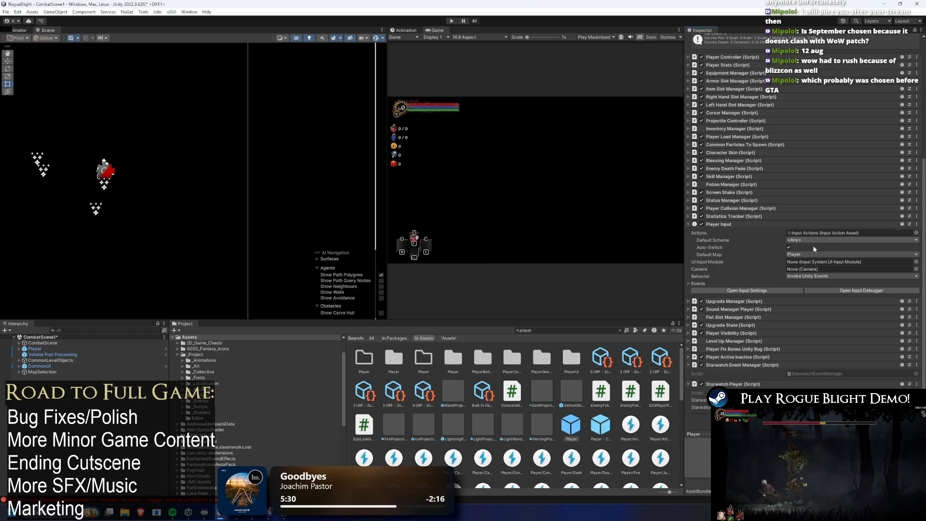
- Expand Player Input > Events > Player again in the Inspector
click(698, 284)
scroll(835, 205, down, 5)
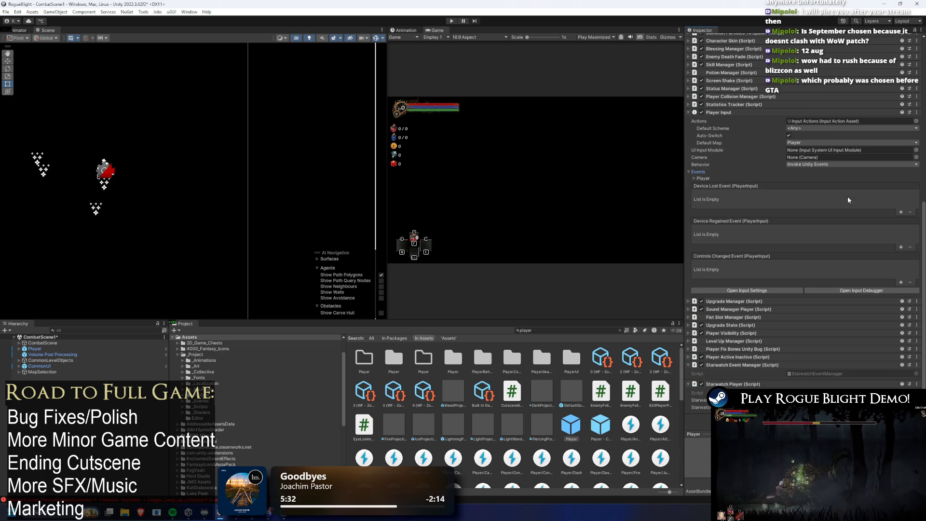
click(707, 176)
scroll(841, 157, down, 10)
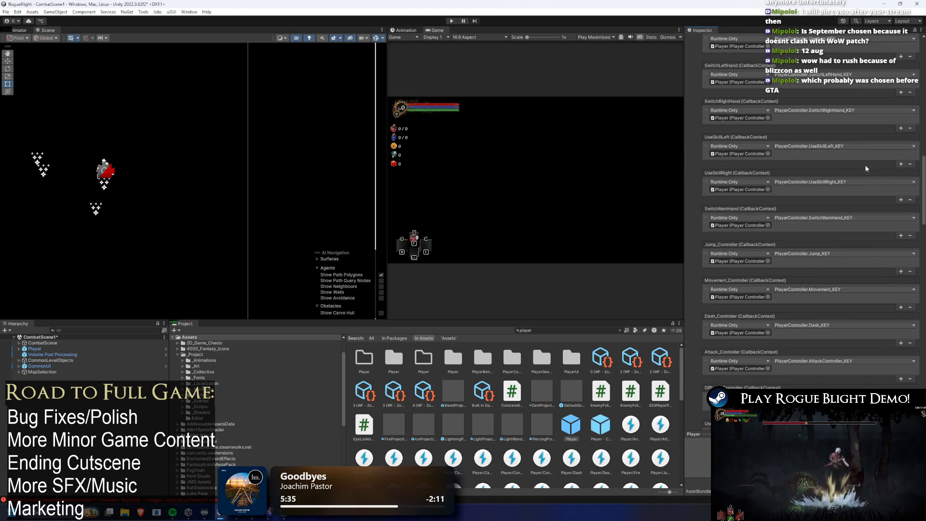
scroll(874, 164, down, 10)
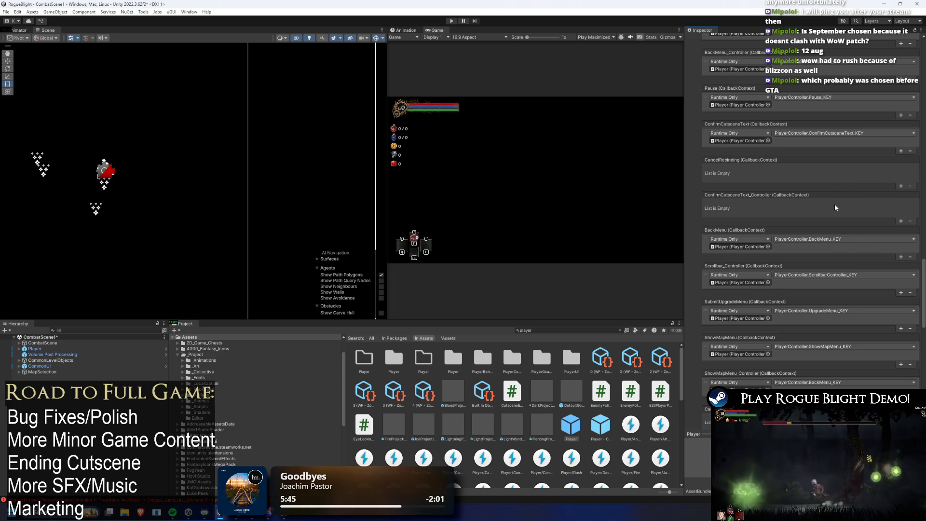
- Scroll up and down the callback lists, confirming ShowMapMenu_Controller now calls BackMenu_KEY
scroll(835, 204, up, 1)
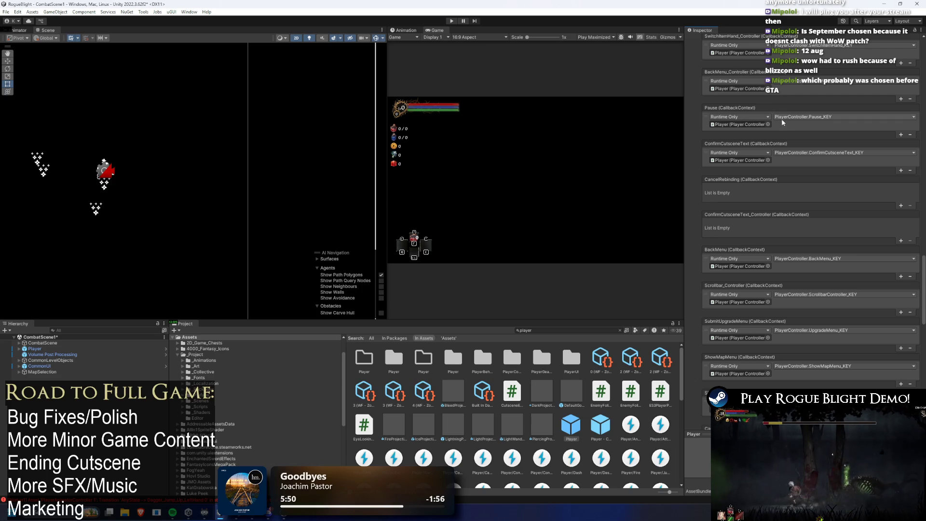
scroll(808, 123, up, 1)
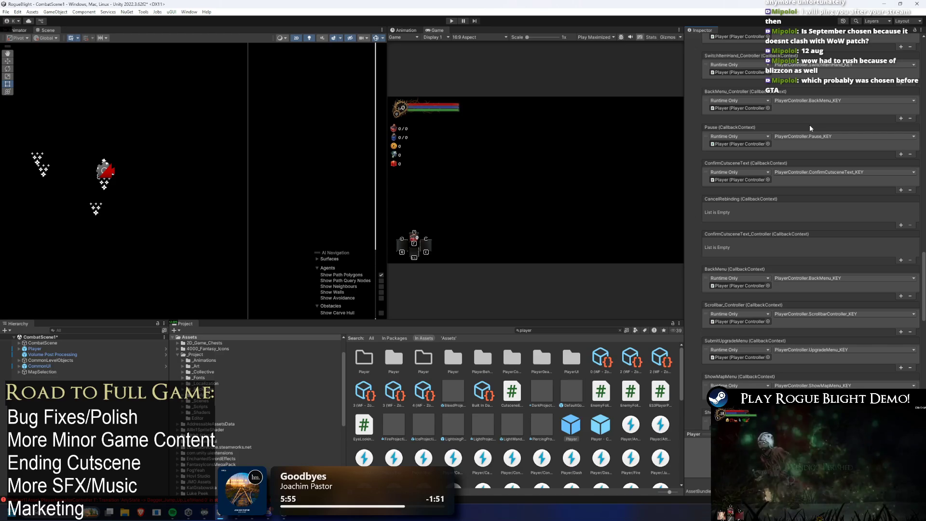
scroll(815, 166, up, 12)
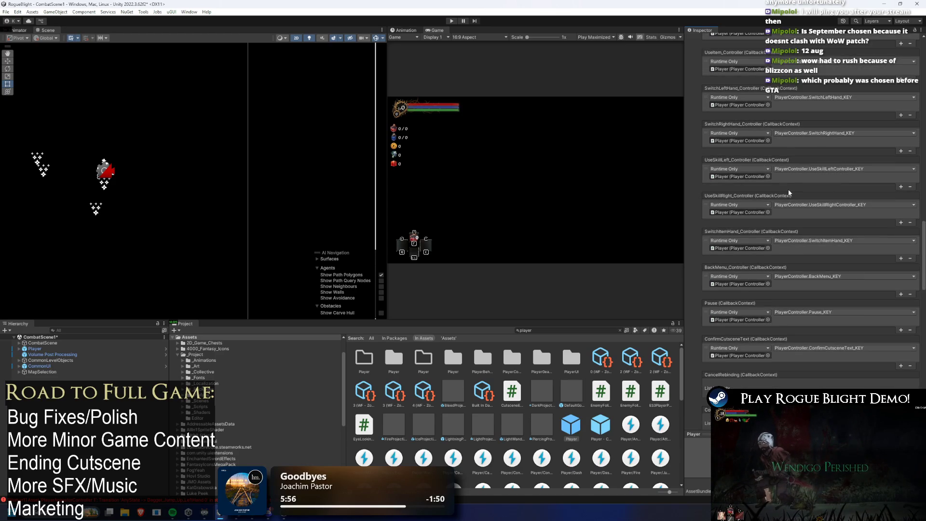
scroll(788, 190, up, 11)
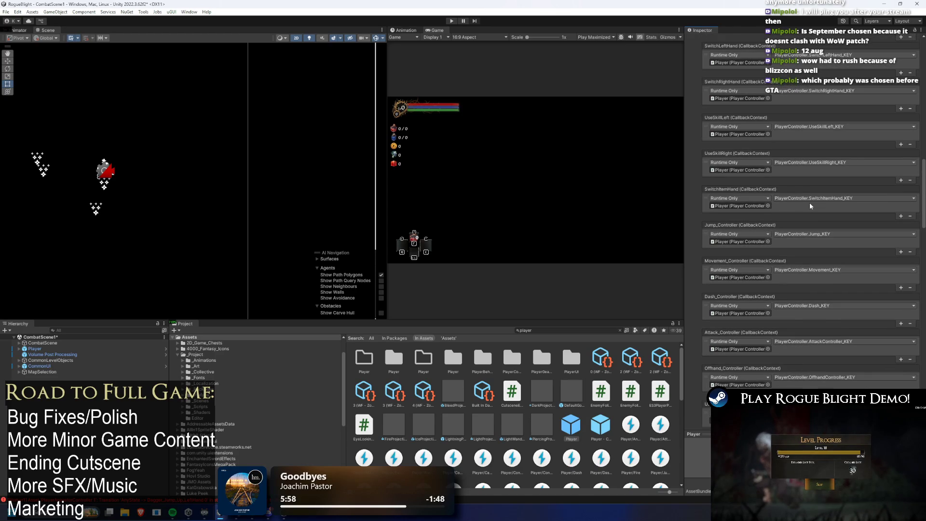
scroll(809, 202, up, 8)
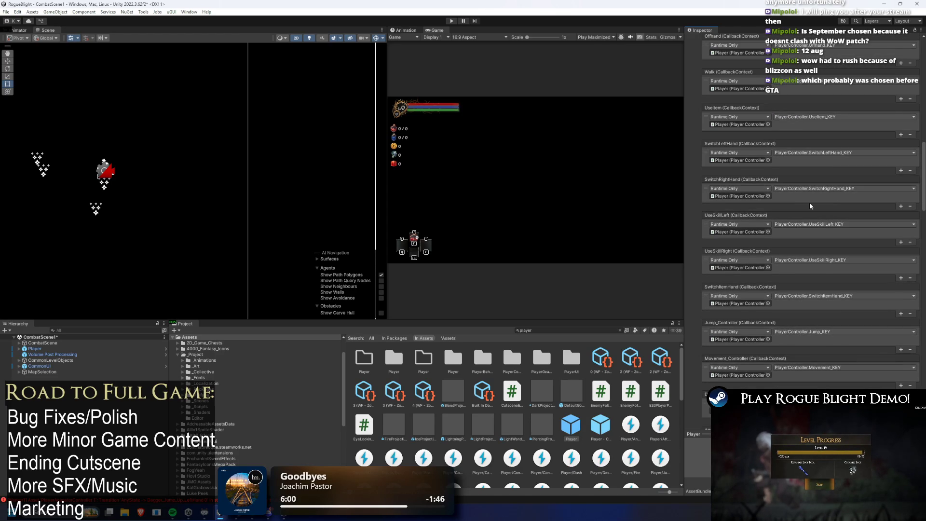
scroll(809, 201, up, 9)
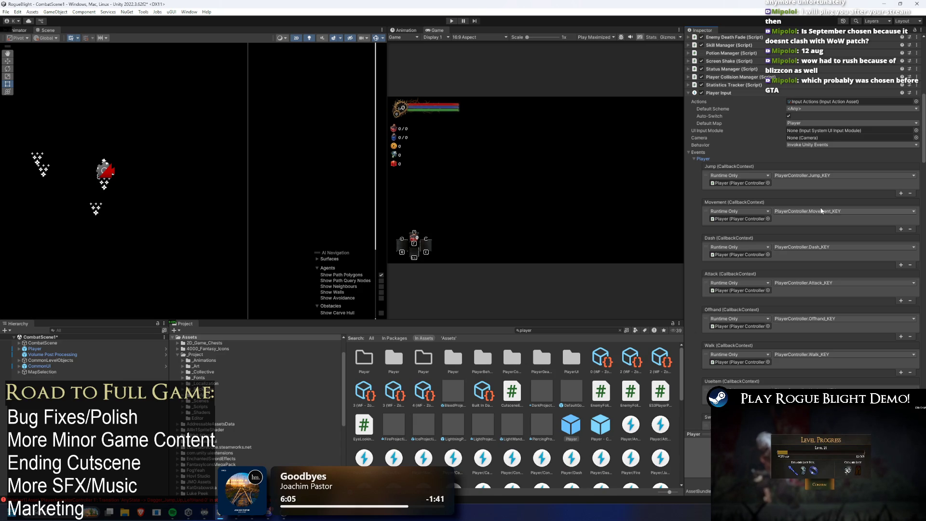
scroll(820, 212, down, 5)
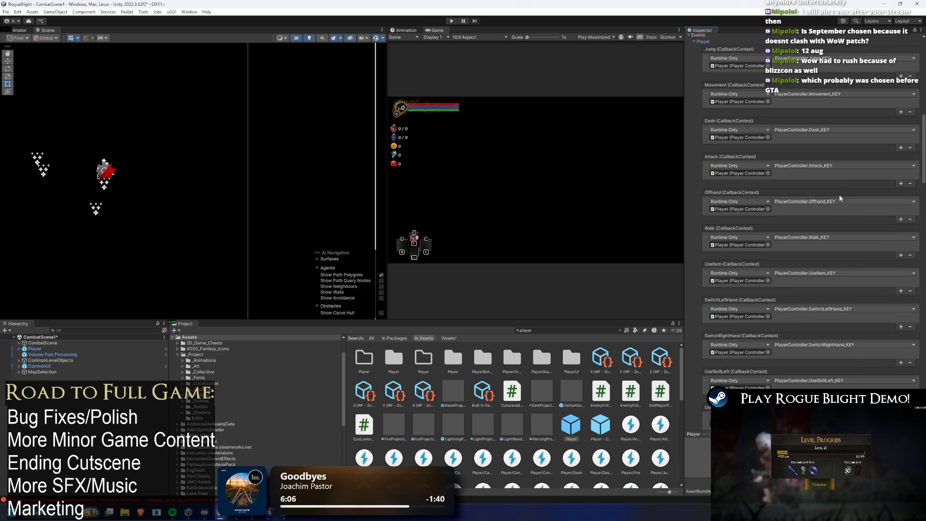
scroll(878, 233, down, 5)
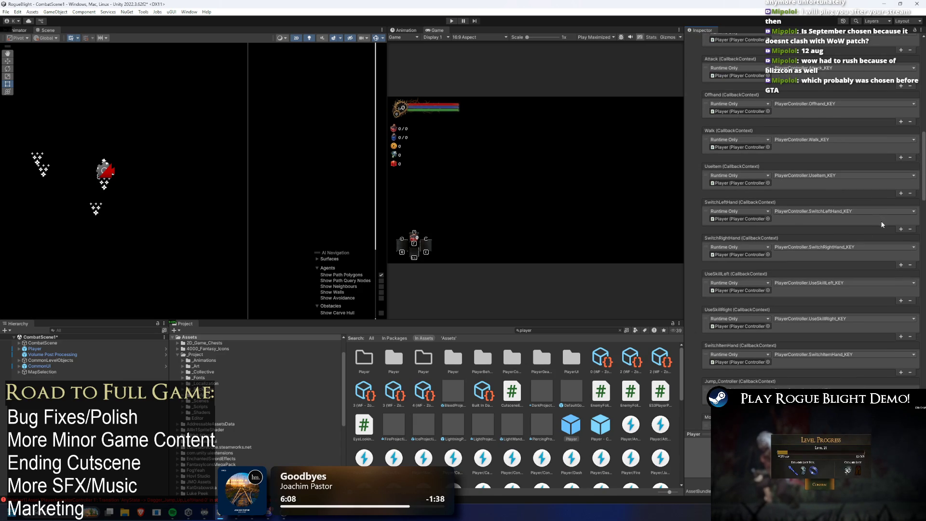
scroll(882, 224, down, 16)
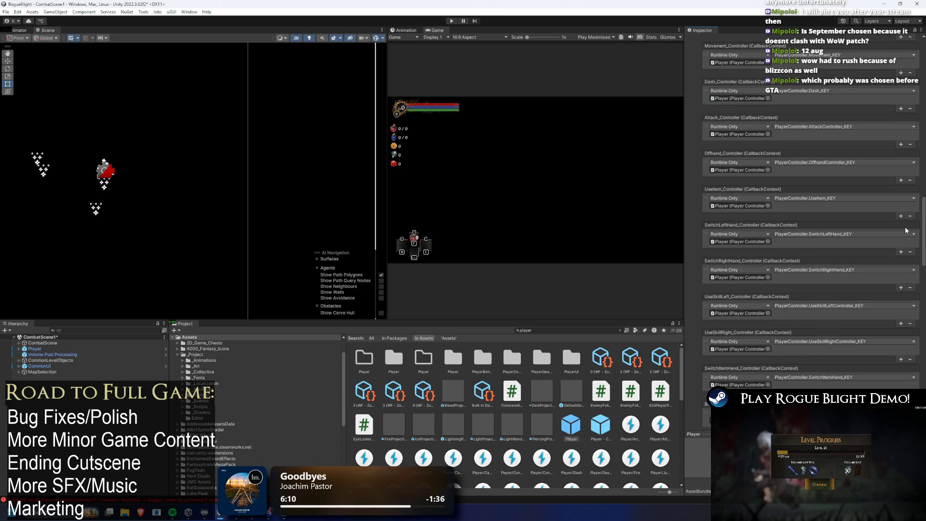
scroll(906, 231, down, 12)
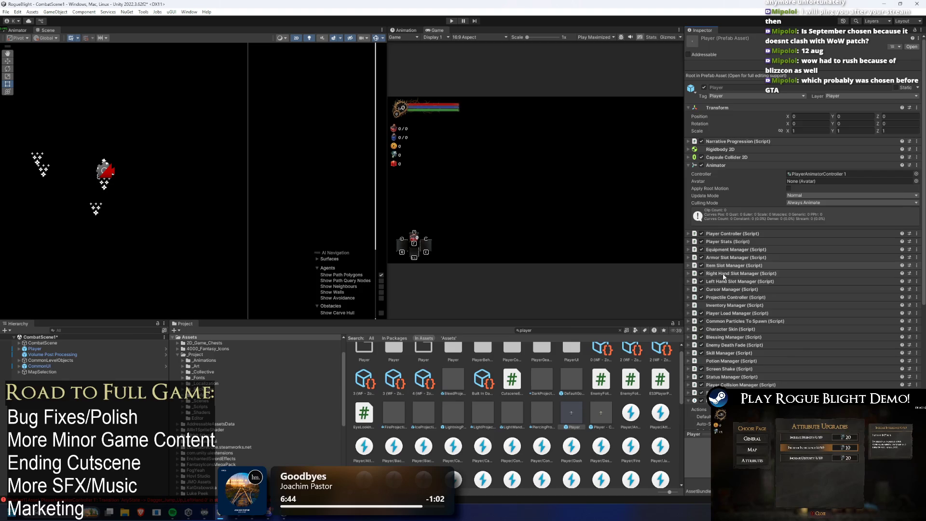
- Expand Events > Player and scroll down to select the ShowMapMenu callback entry
click(697, 283)
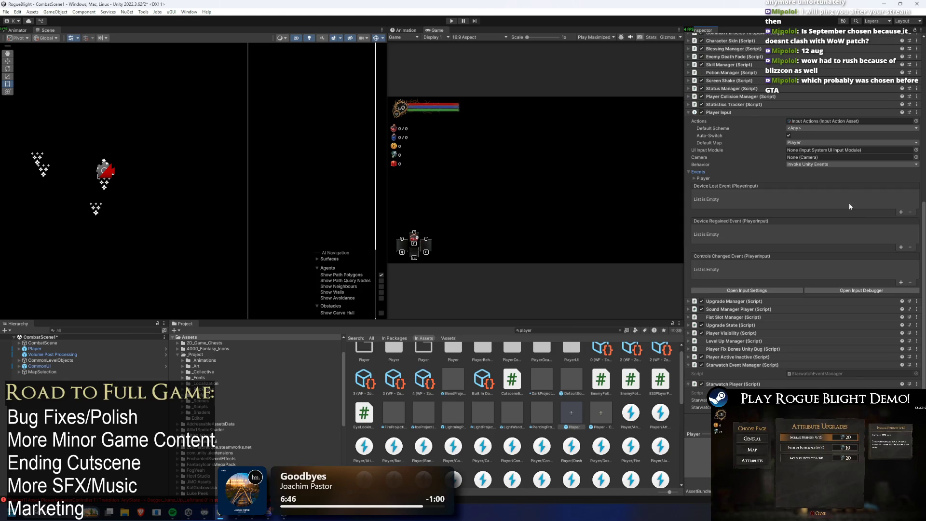
click(716, 178)
scroll(738, 133, down, 10)
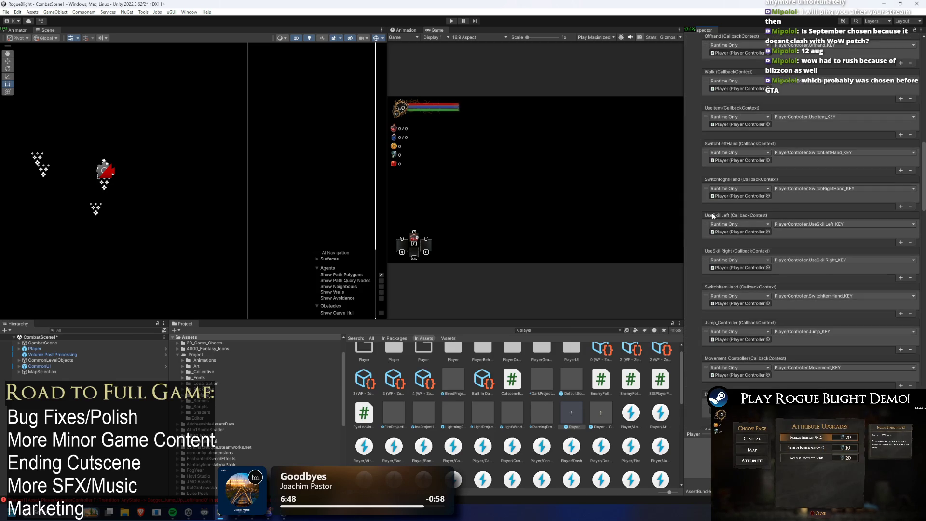
scroll(850, 157, down, 10)
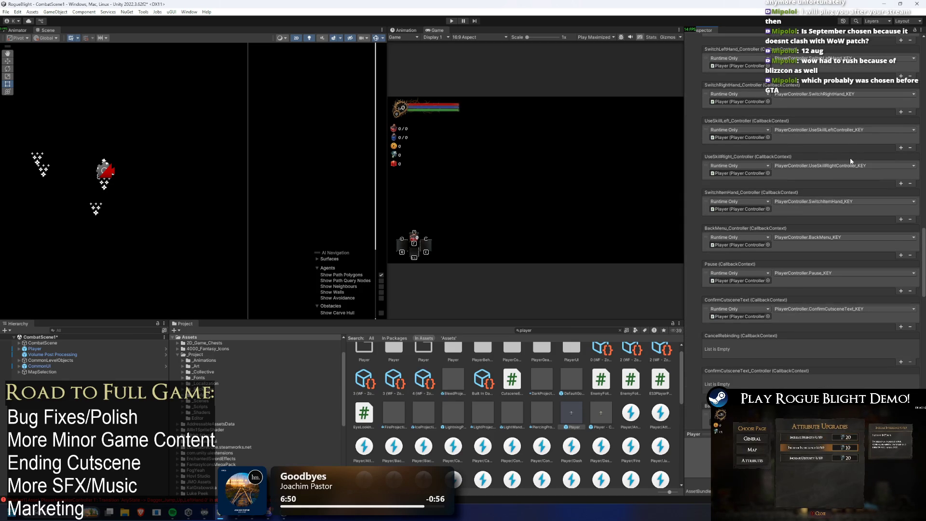
scroll(850, 157, down, 2)
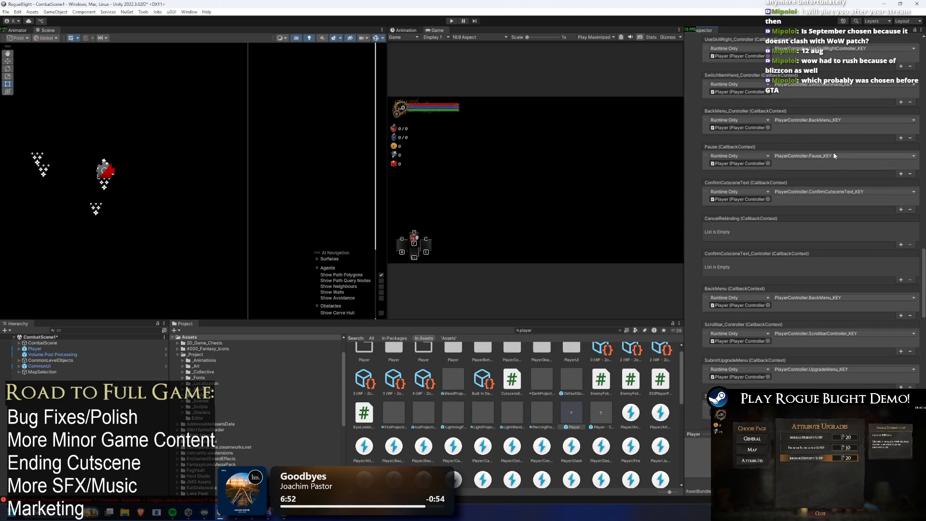
scroll(833, 167, down, 2)
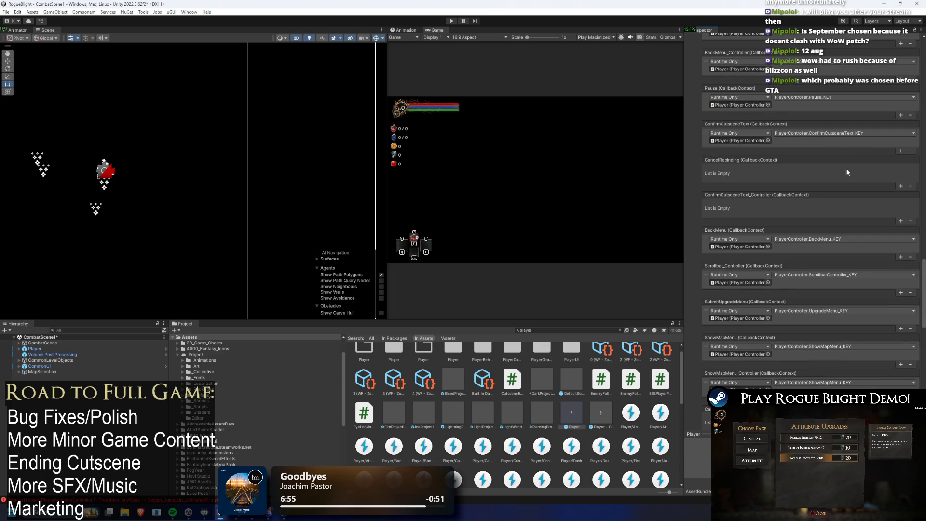
scroll(852, 175, down, 2)
scroll(852, 181, down, 1)
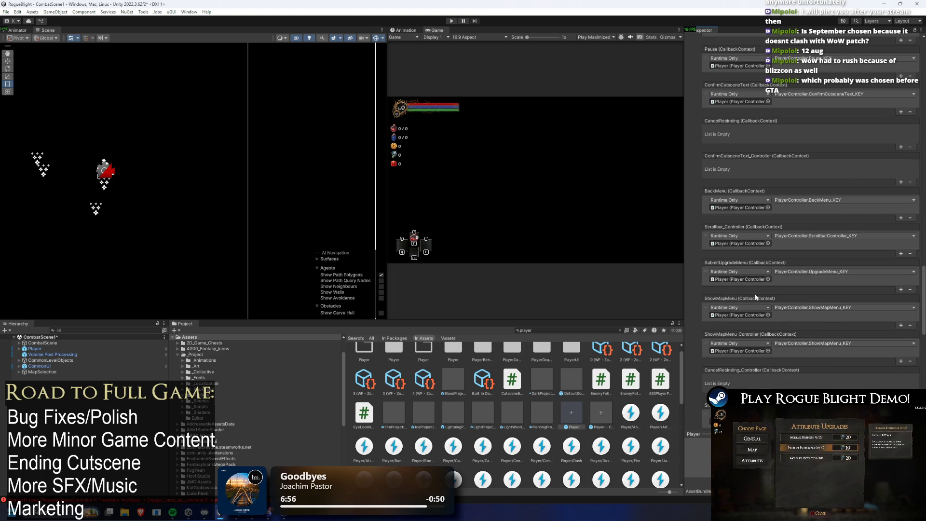
click(705, 309)
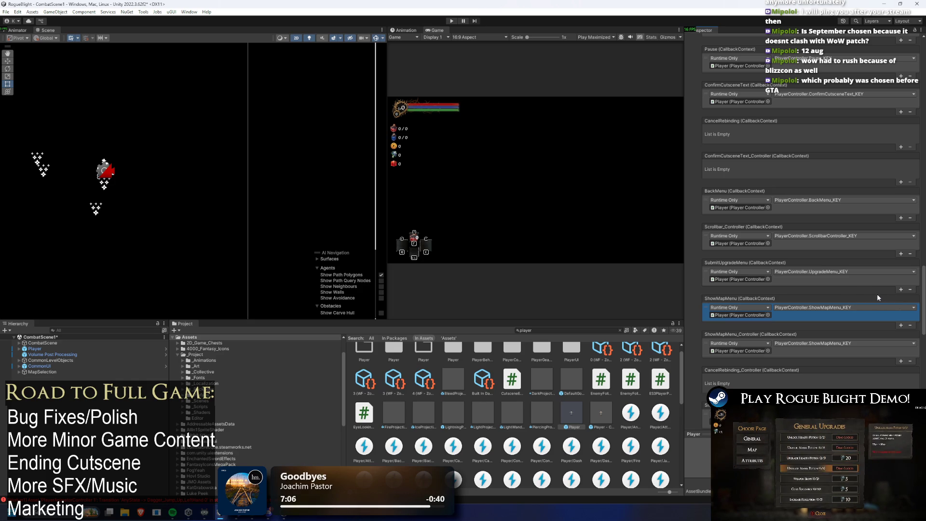
- Scroll back to the top and select the Jump callback entry calling PlayerController.Jump_KEY
scroll(876, 296, up, 10)
scroll(810, 217, up, 15)
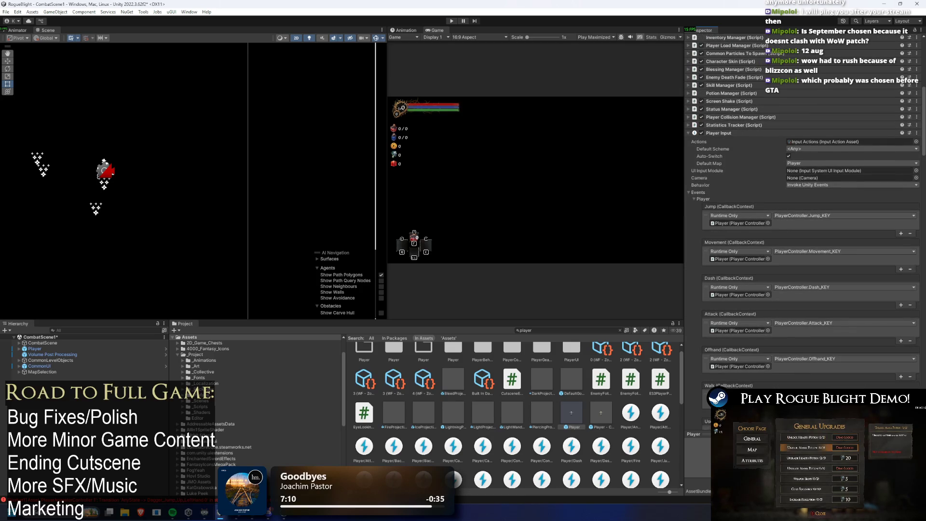
scroll(804, 137, up, 1)
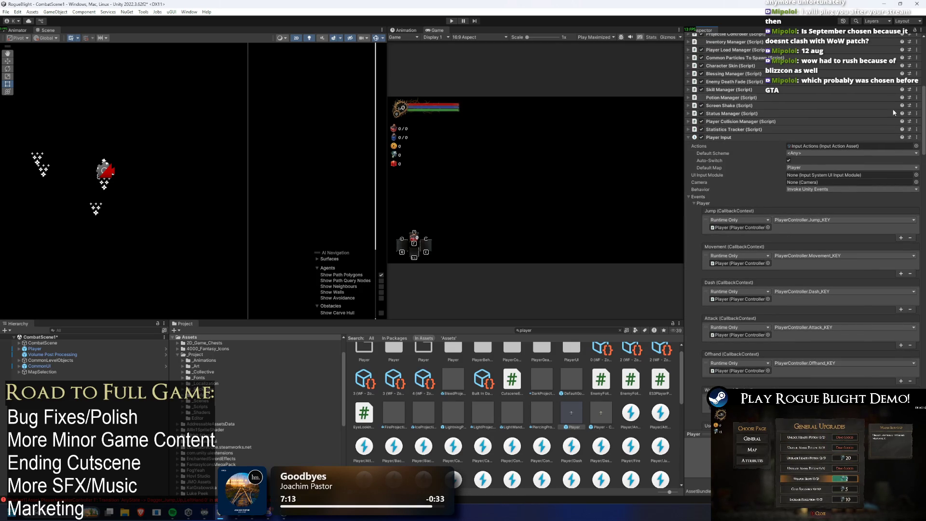
click(708, 223)
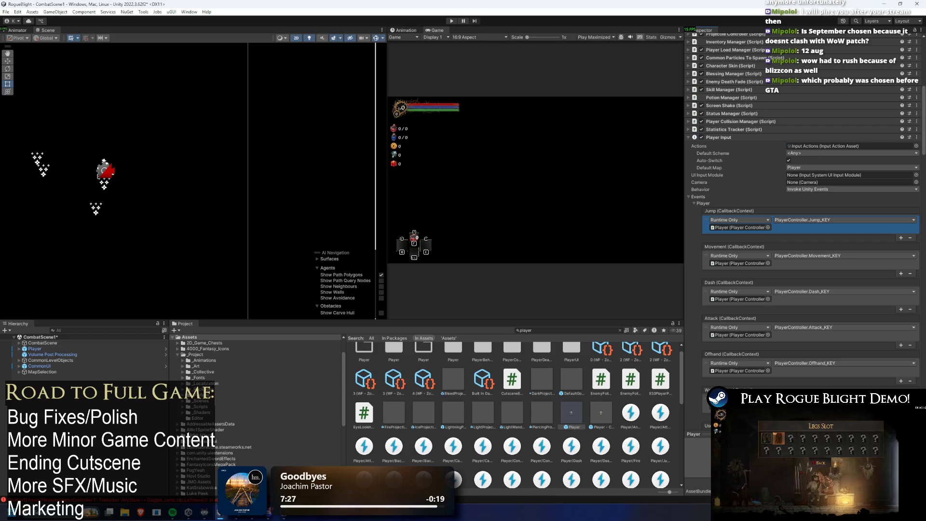
scroll(803, 232, down, 15)
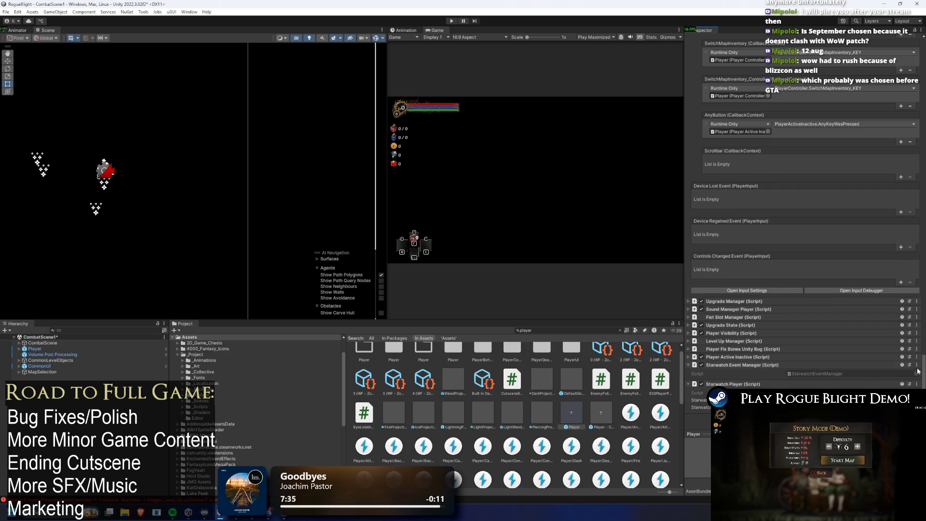
scroll(916, 357, up, 4)
scroll(917, 355, up, 1)
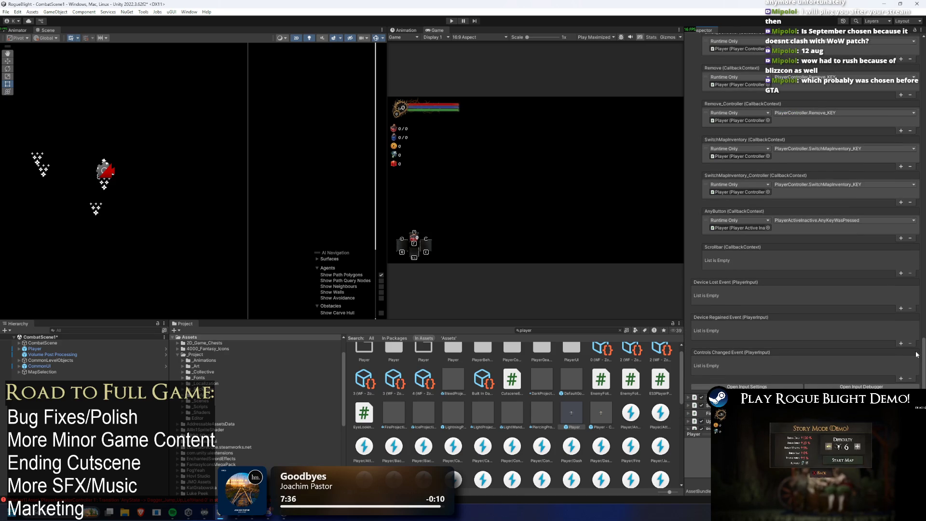
scroll(920, 344, up, 2)
scroll(920, 343, up, 3)
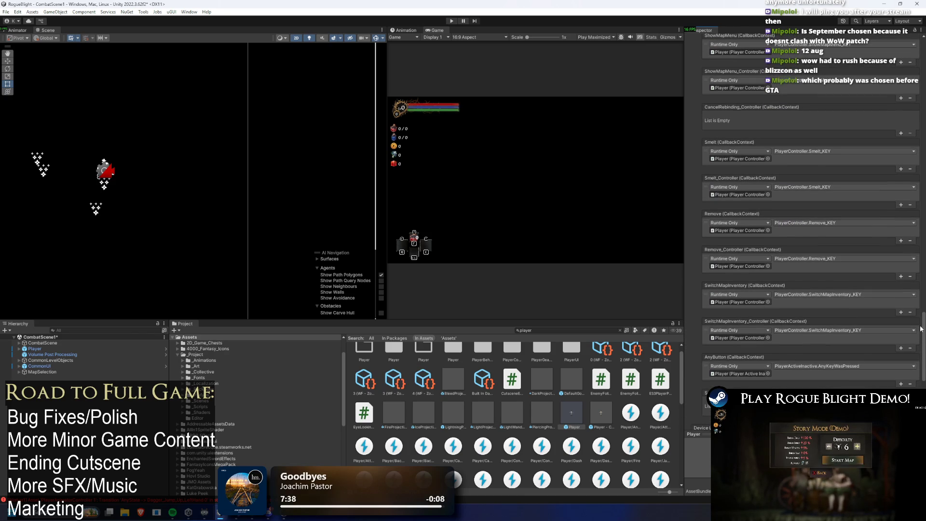
scroll(920, 329, up, 1)
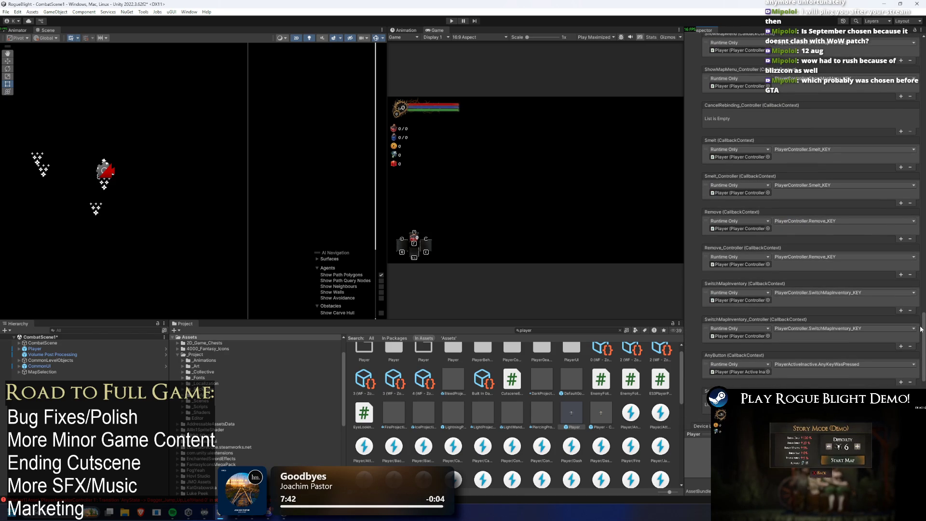
drag(920, 329, 922, 333)
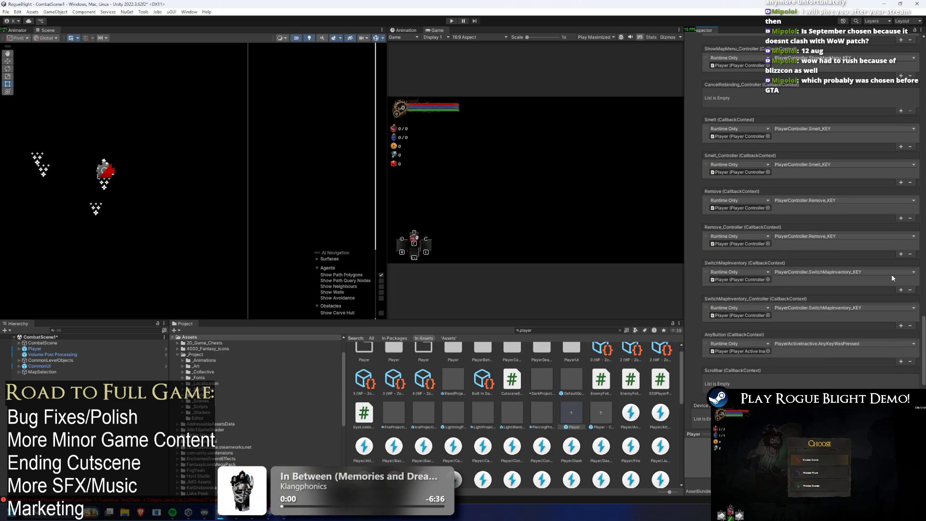
scroll(924, 337, up, 1)
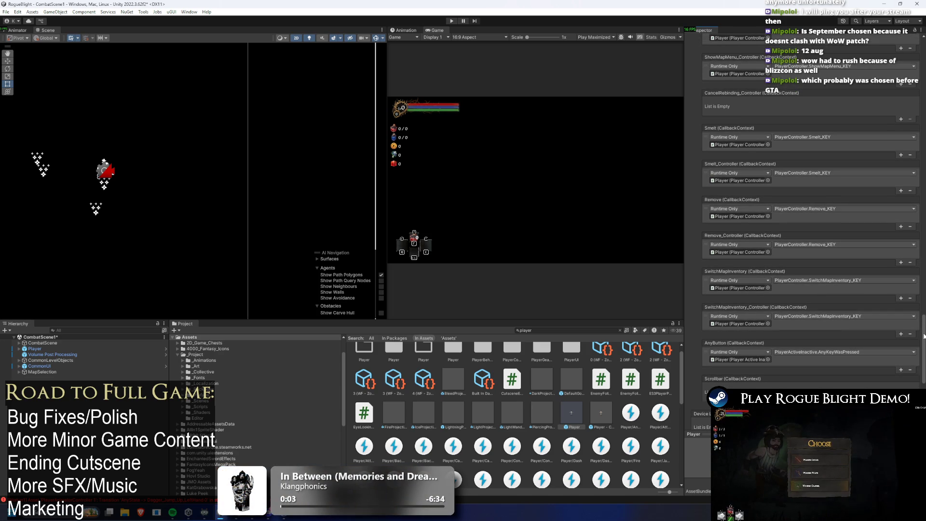
scroll(924, 334, up, 1)
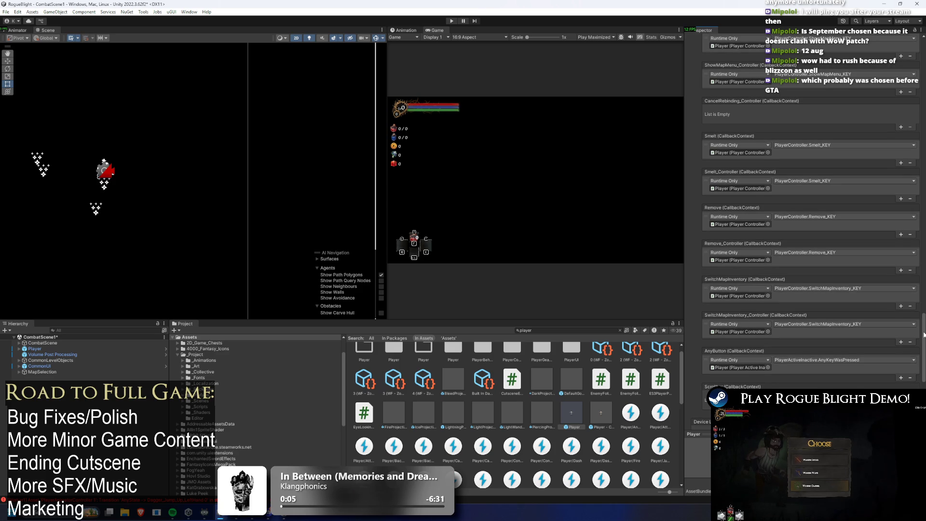
scroll(924, 334, up, 1)
scroll(924, 334, up, 4)
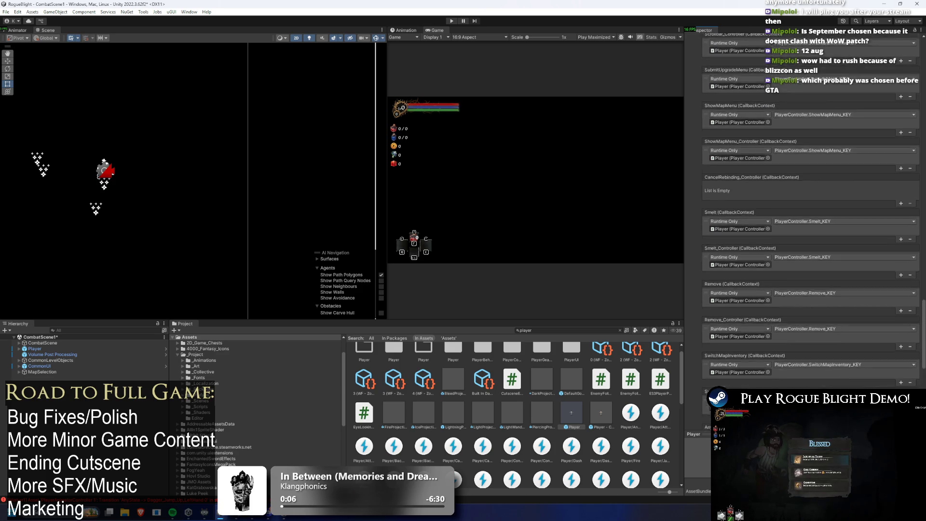
scroll(924, 335, up, 20)
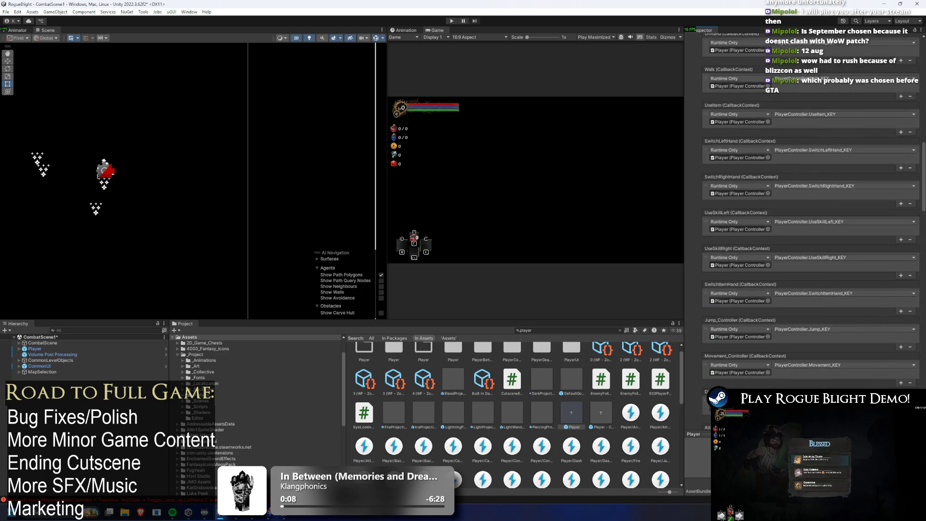
scroll(924, 334, up, 1)
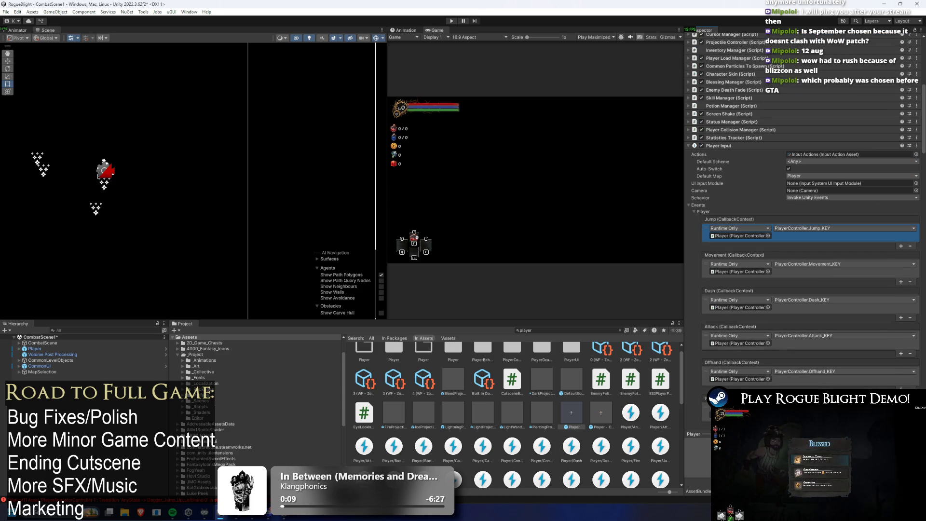
- Open the Jump callback's function dropdown and close it without changing the function
click(802, 228)
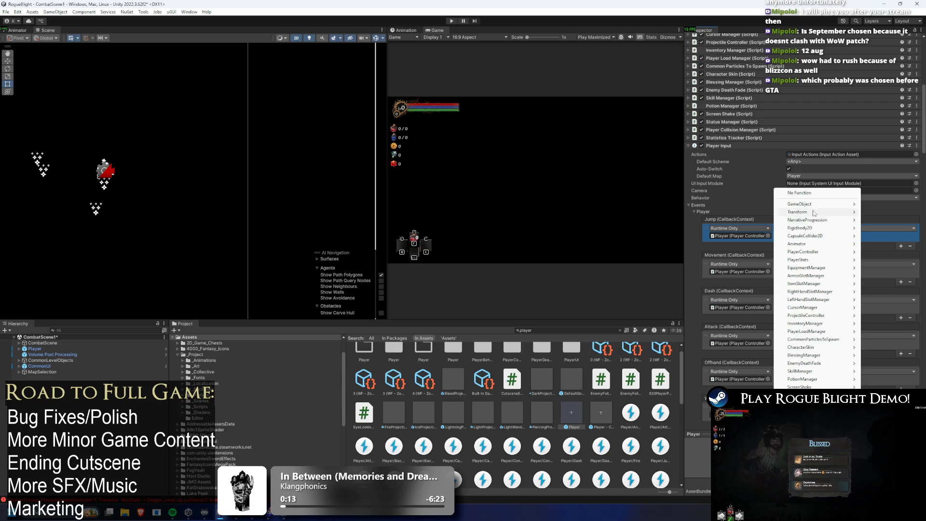
click(771, 223)
click(776, 226)
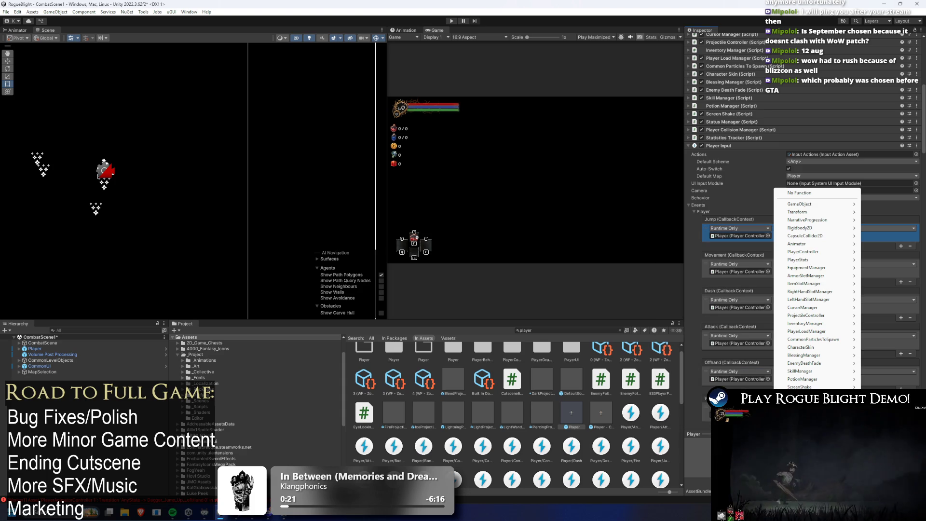
mouse_move(827, 319)
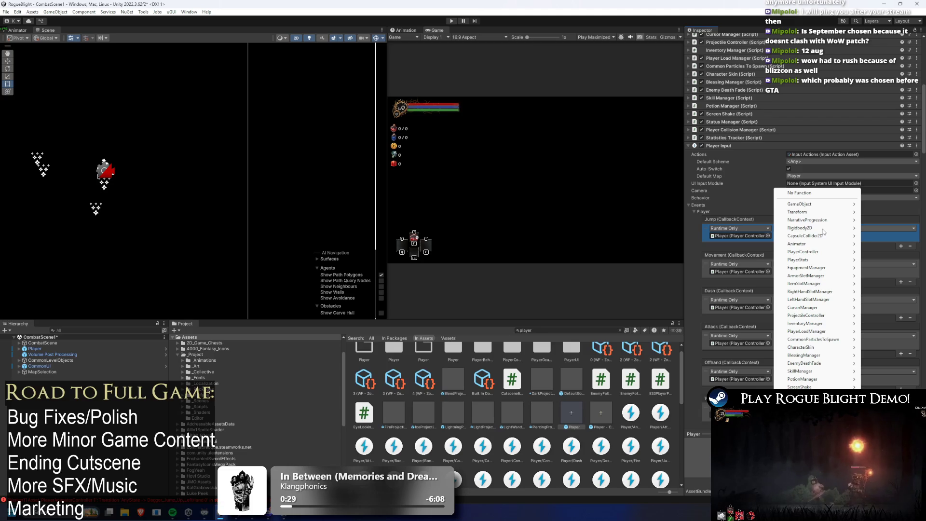
mouse_move(823, 229)
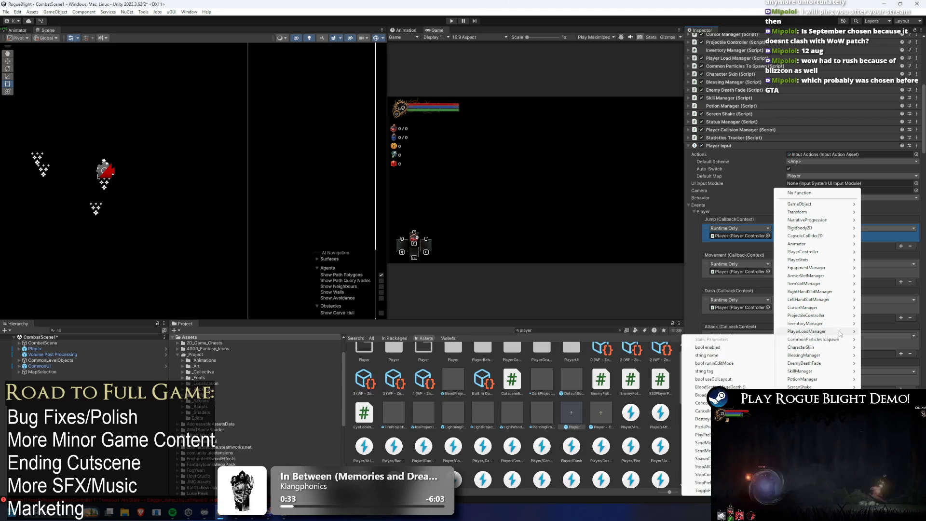
click(752, 191)
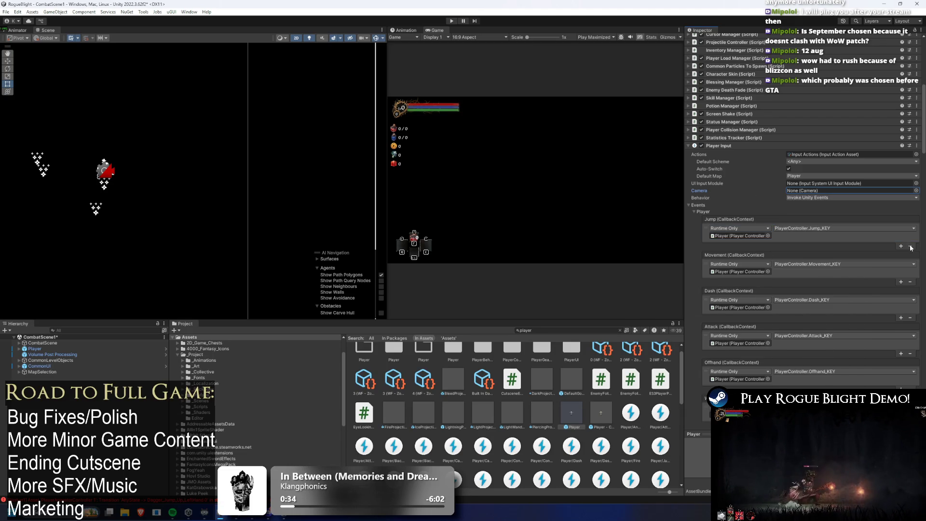
- Re-expand Events > Player to confirm the Jump callback list is now empty
scroll(859, 272, up, 3)
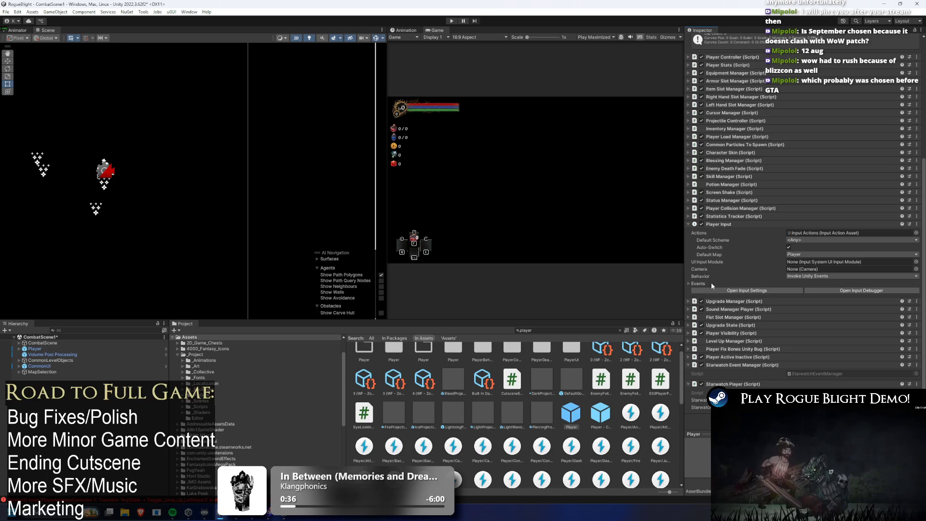
click(698, 283)
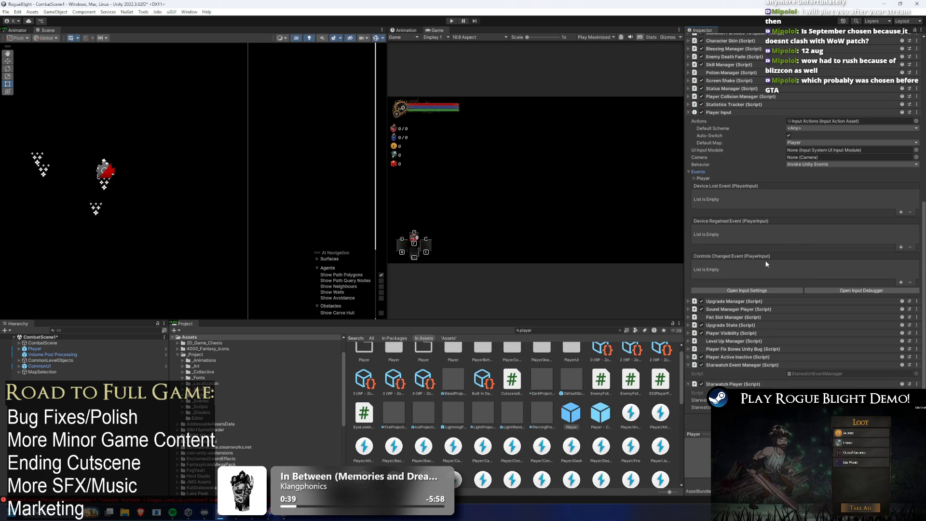
click(697, 178)
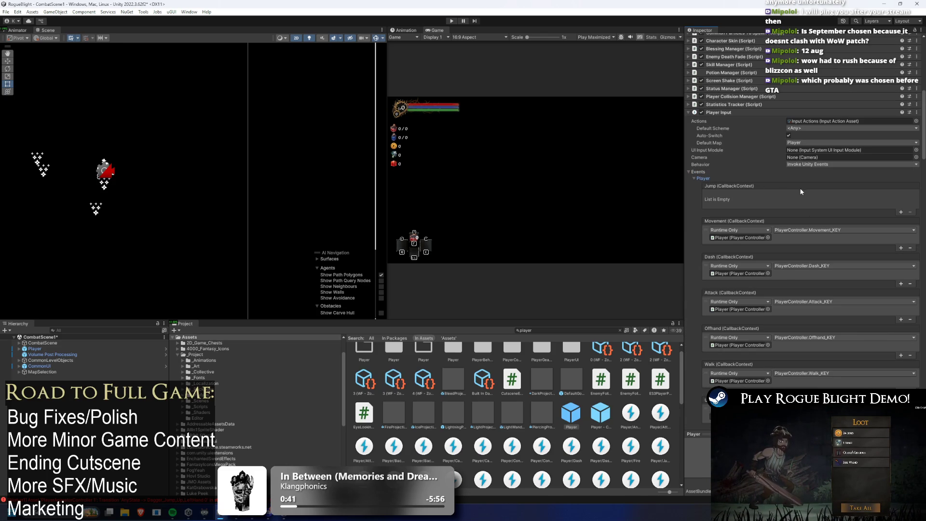